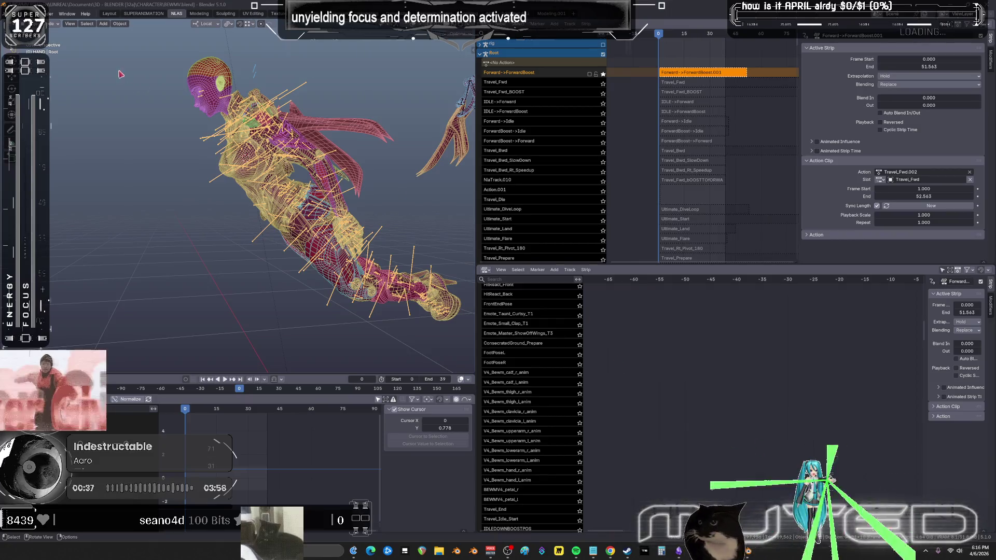
# Save BEWMV.blend from the File menu and switch to the Epic Games Launcher.
pyautogui.click(18, 13)
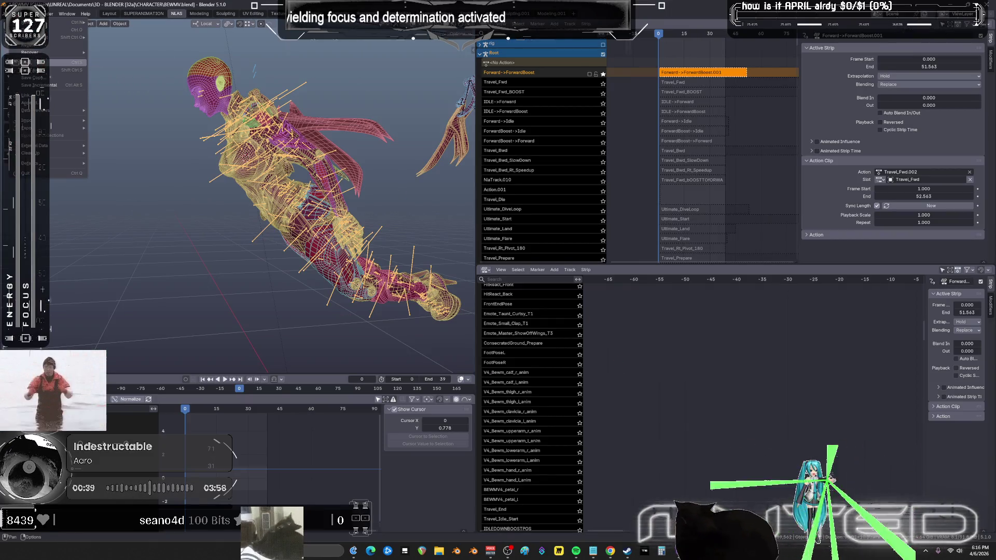
pyautogui.click(62, 62)
pyautogui.hotkey('alt', 'Tab')
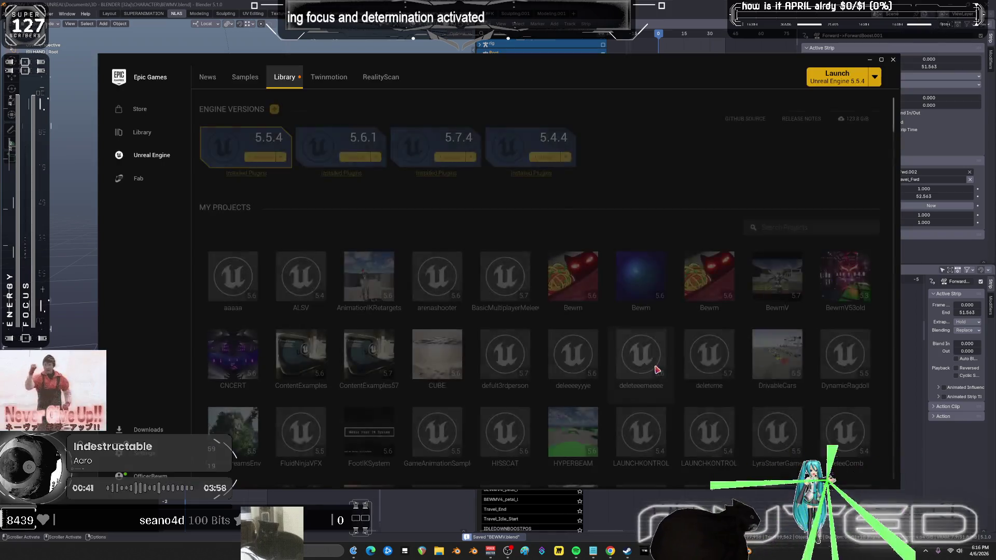
# Launch the Bewm project tile from the launcher Library into the Unreal Engine editor.
pyautogui.doubleClick(706, 284)
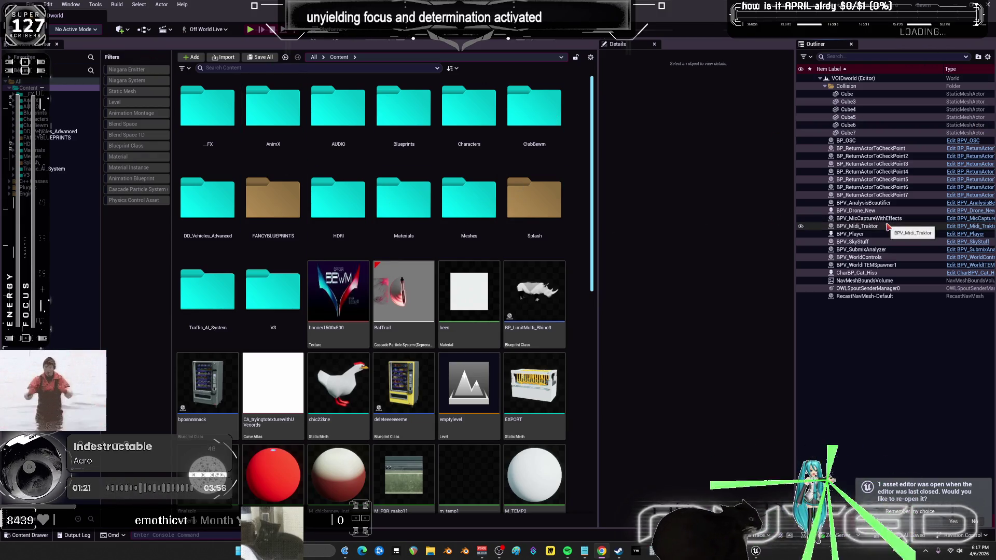
# Open the BPV_WorldControls Blueprint, then its Sub System World Update node's source in Visual Studio.
pyautogui.click(888, 258)
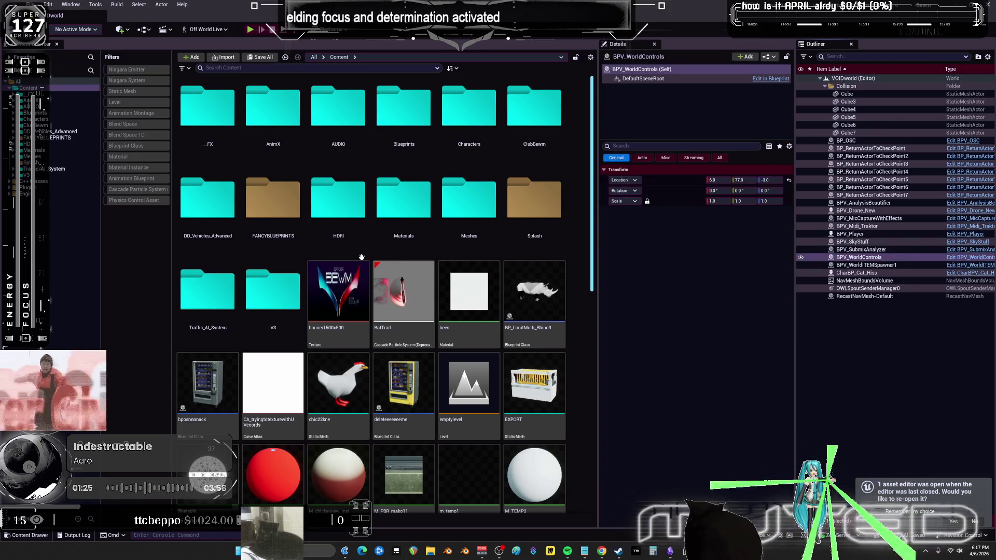
pyautogui.hotkey('ctrl', 'e')
pyautogui.doubleClick(411, 140)
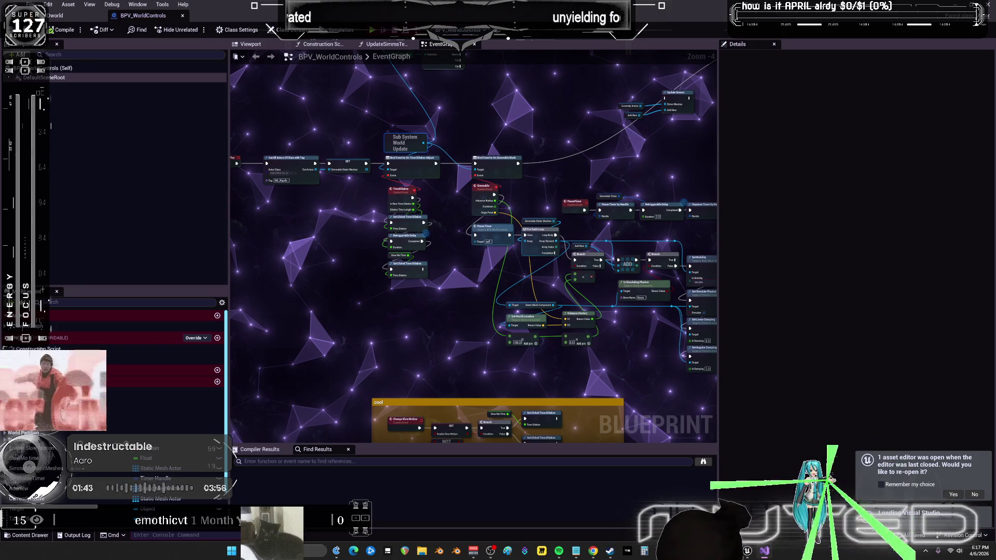
pyautogui.hotkey('alt', 'Tab')
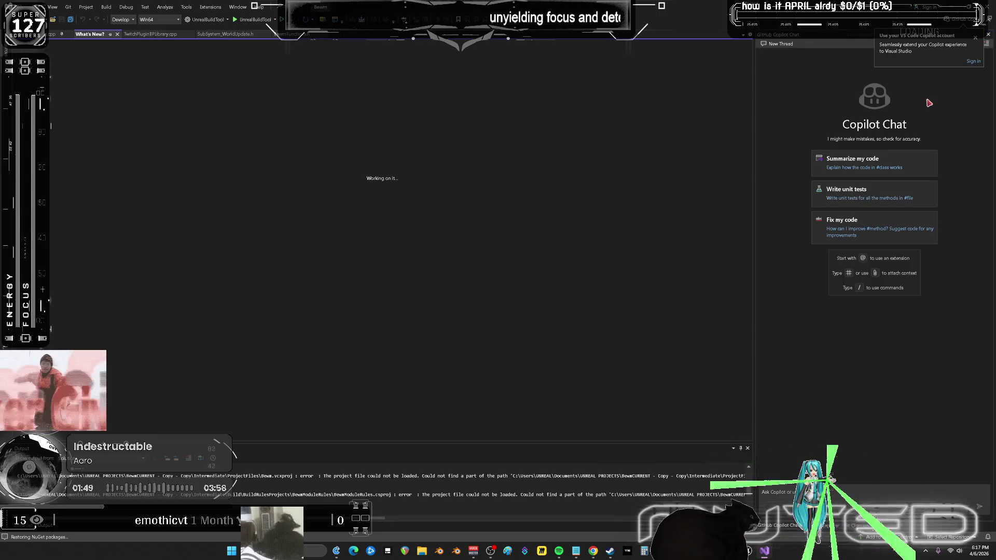
# Dismiss the Copilot sign-in prompt, select the Bewm project, and return to the Unreal Blueprint editor.
pyautogui.click(975, 39)
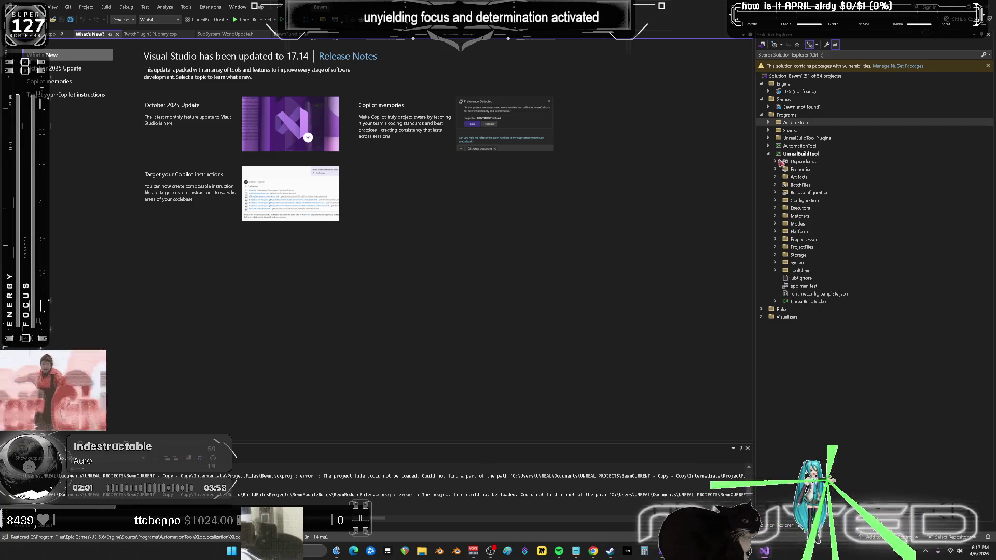
pyautogui.click(806, 108)
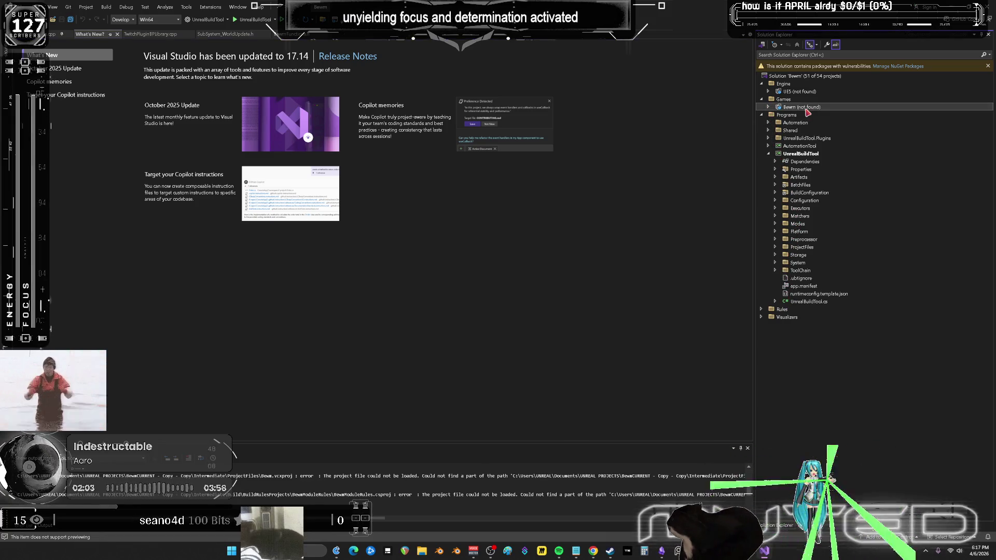
pyautogui.click(772, 45)
pyautogui.click(767, 48)
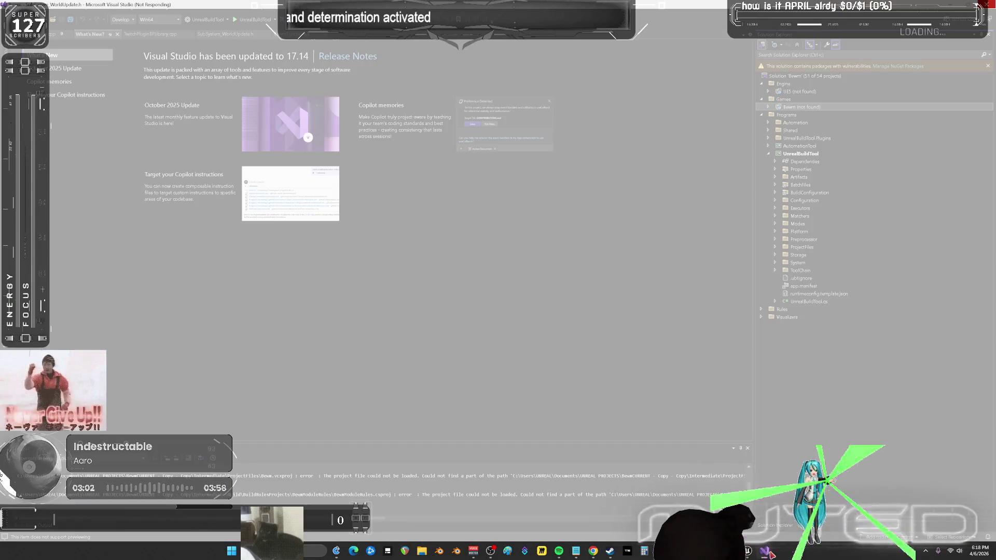
pyautogui.click(767, 552)
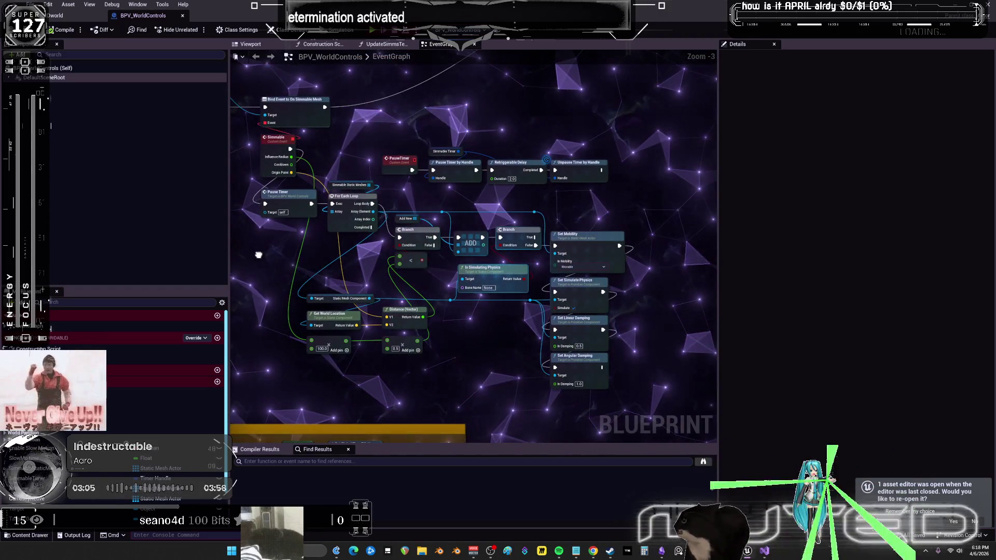
# Look over the camera, time-dilation, branch and mobility nodes, then close the hung Visual Studio.
pyautogui.moveTo(271, 261); pyautogui.dragTo(461, 489, button='right')
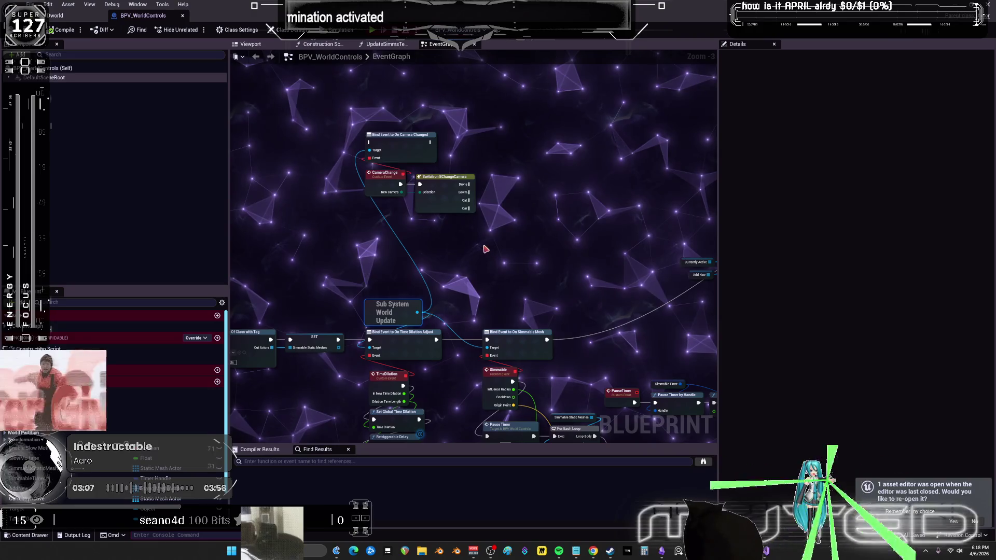
pyautogui.moveTo(661, 387); pyautogui.dragTo(574, 258, button='right')
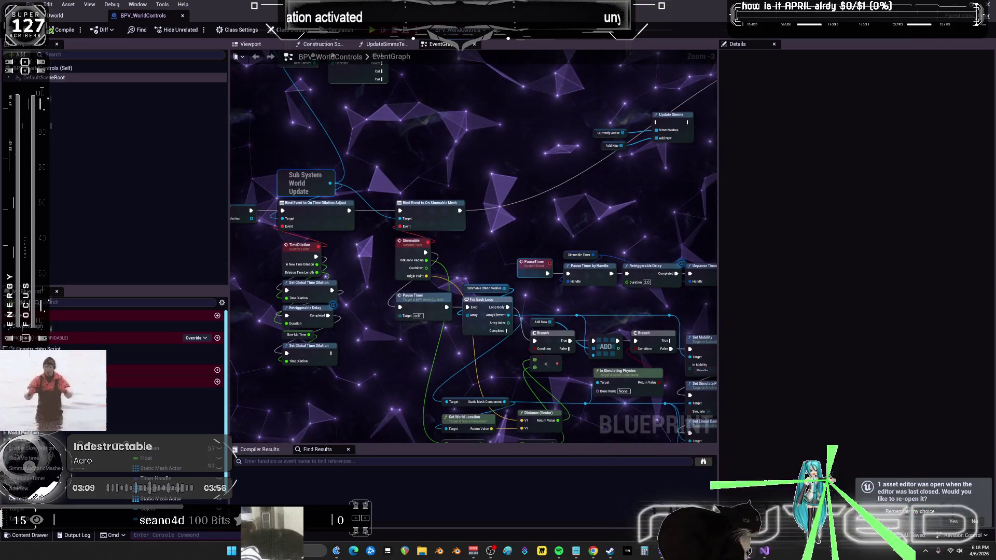
pyautogui.hotkey('alt', 'Tab')
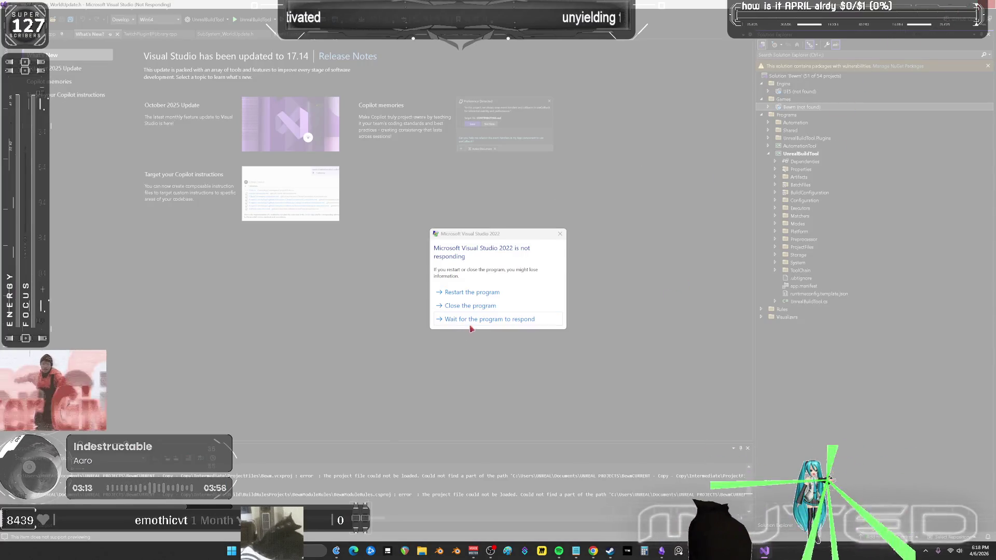
pyautogui.click(469, 306)
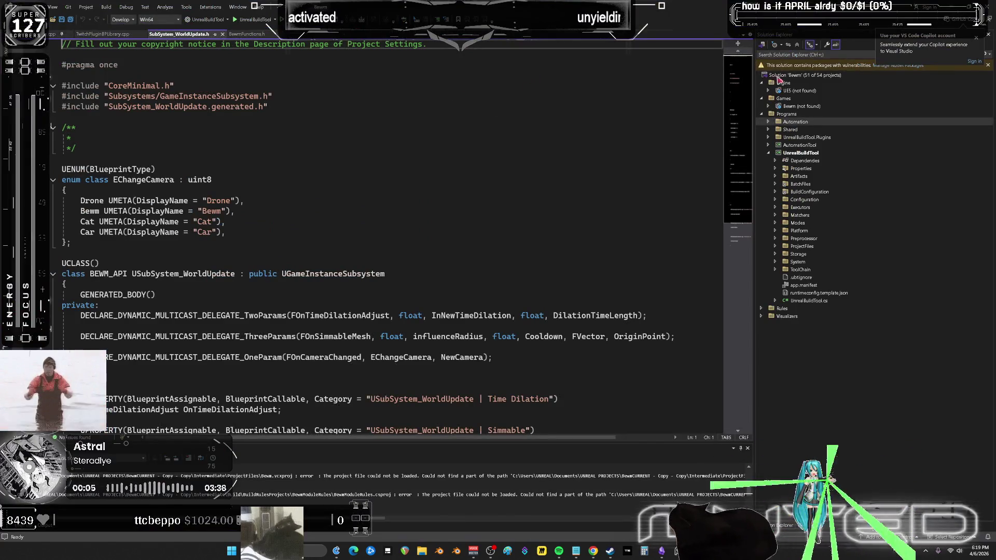
# Dismiss the Copilot prompt and reload the UE5 project, acknowledging the not-found error.
pyautogui.click(926, 161)
pyautogui.click(786, 92)
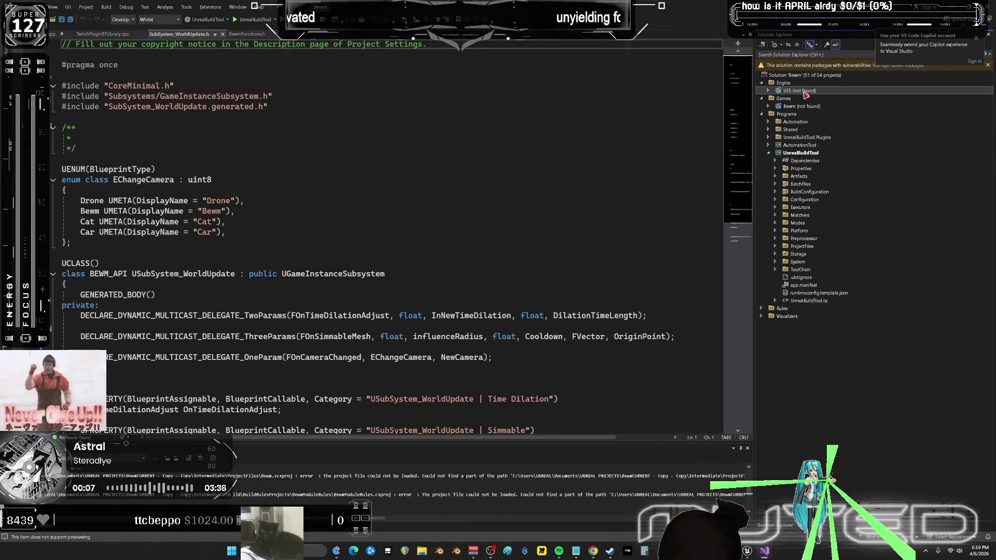
pyautogui.click(976, 38)
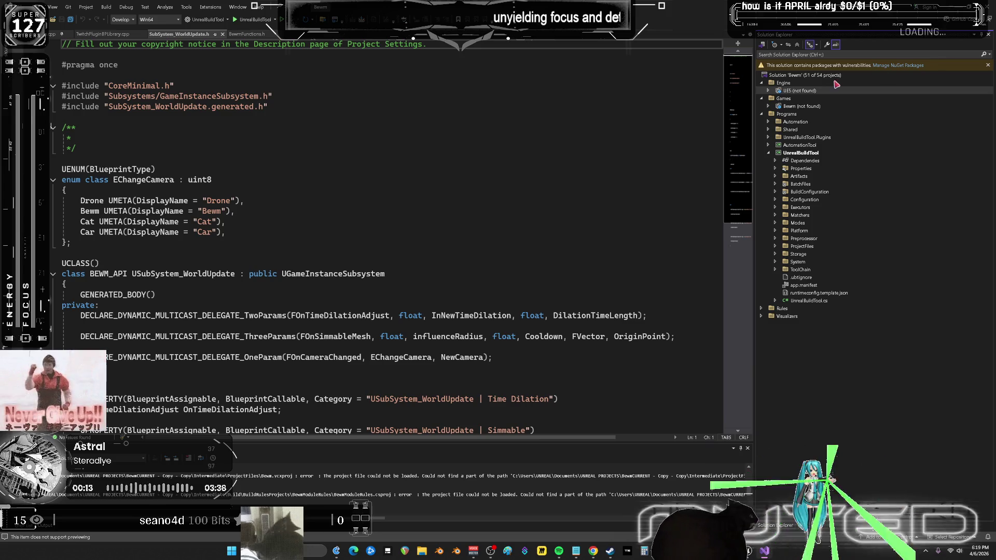
pyautogui.rightClick(802, 92)
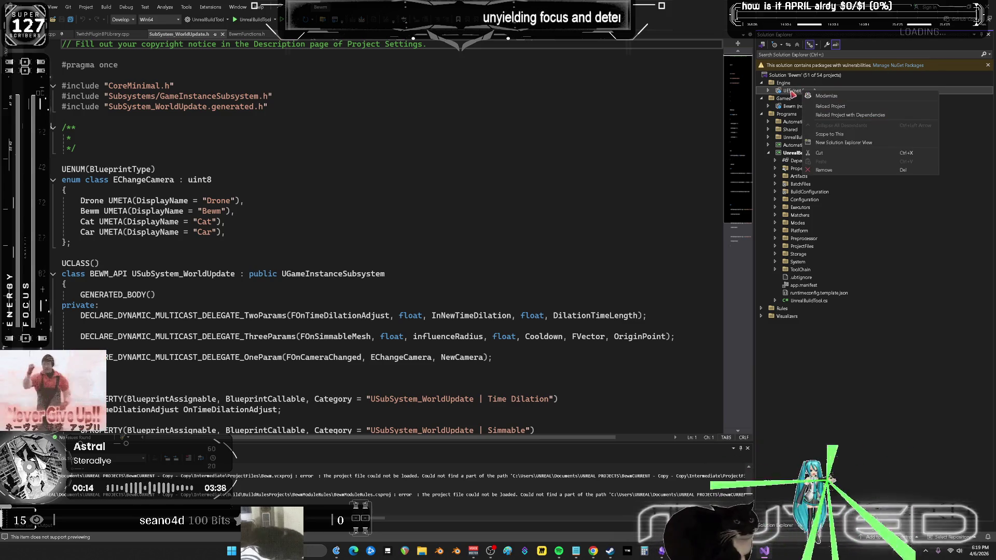
pyautogui.click(837, 108)
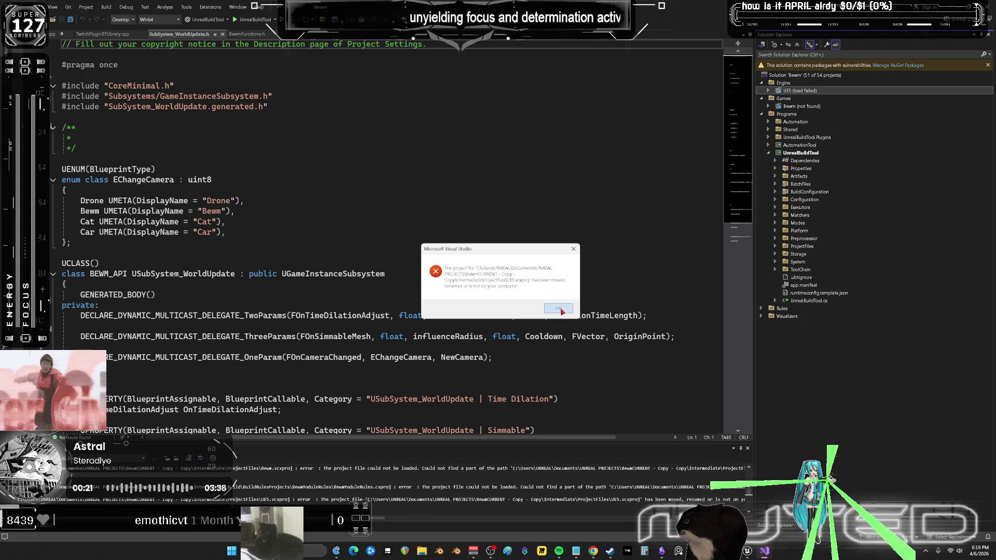
pyautogui.click(560, 309)
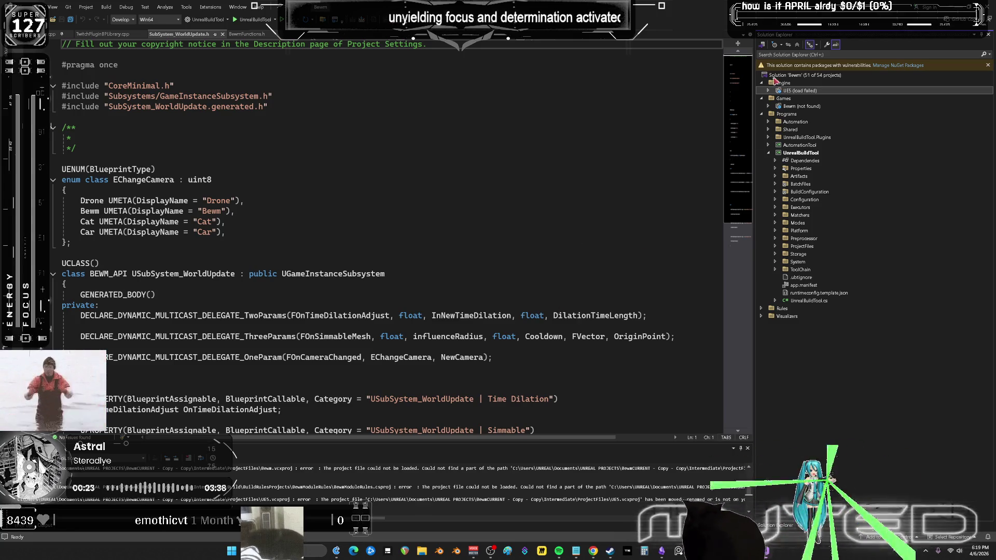
# Reload the Bewm project and expand it to see why loading failed.
pyautogui.click(768, 107)
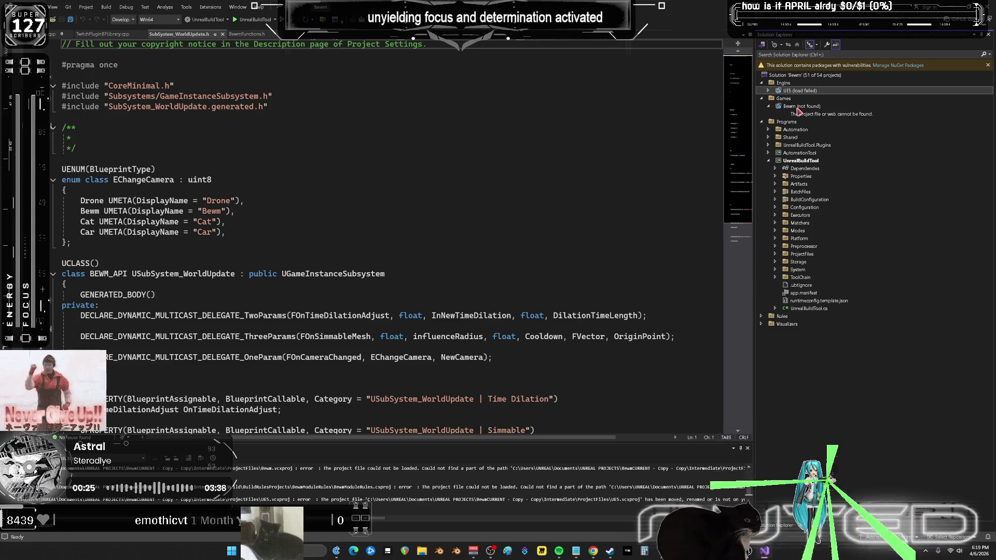
pyautogui.rightClick(795, 107)
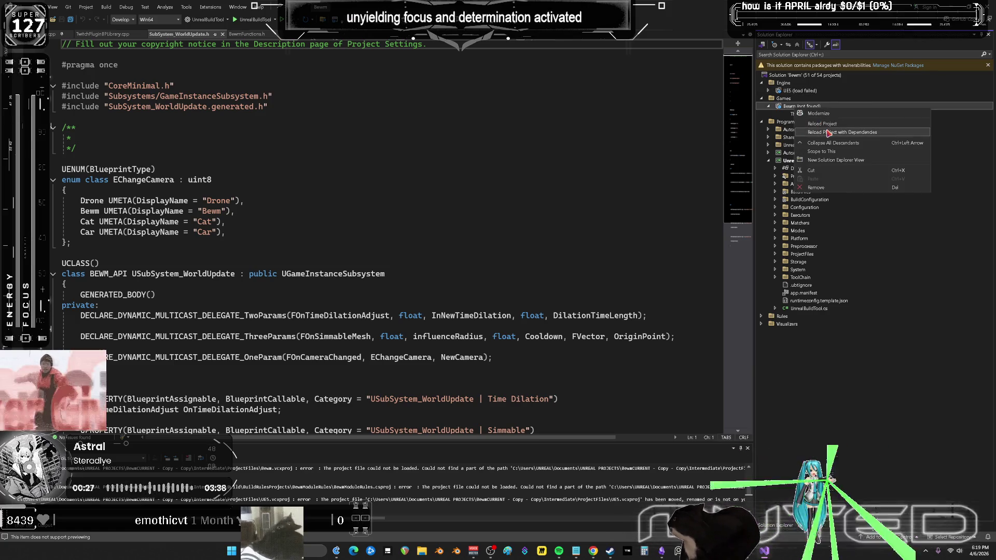
pyautogui.click(822, 124)
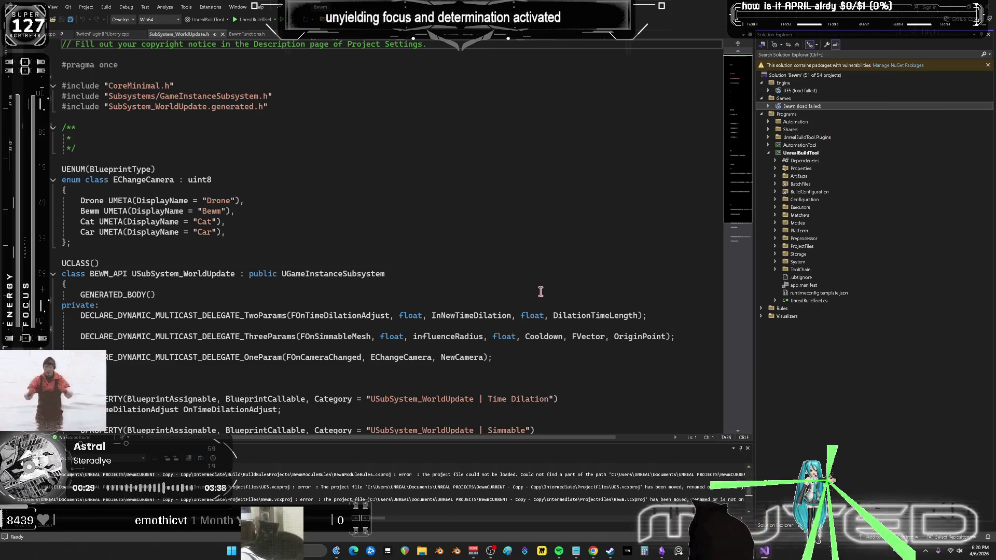
pyautogui.click(768, 107)
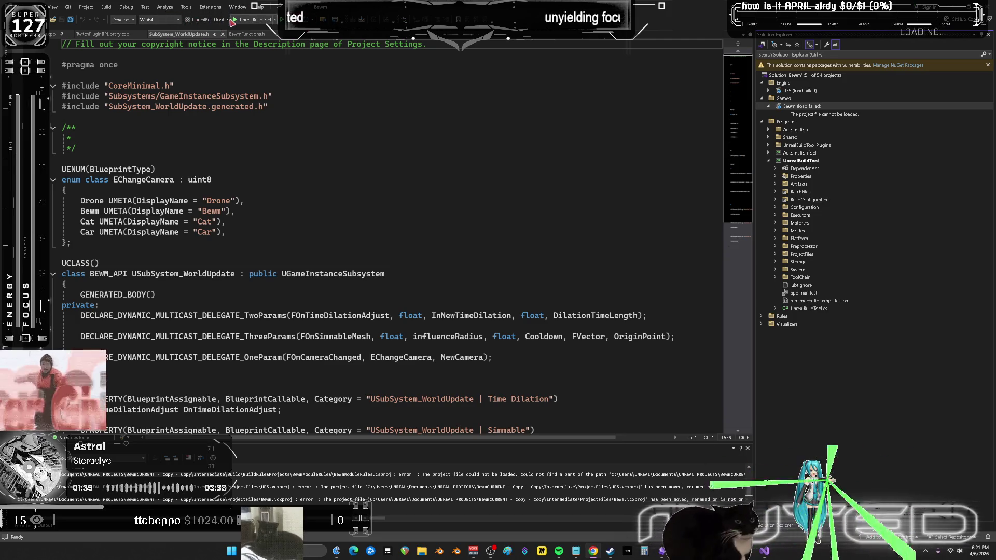
# Build the solution with UnrealBuildTool as startup, then show the Bewm project folder from the launcher.
pyautogui.click(227, 20)
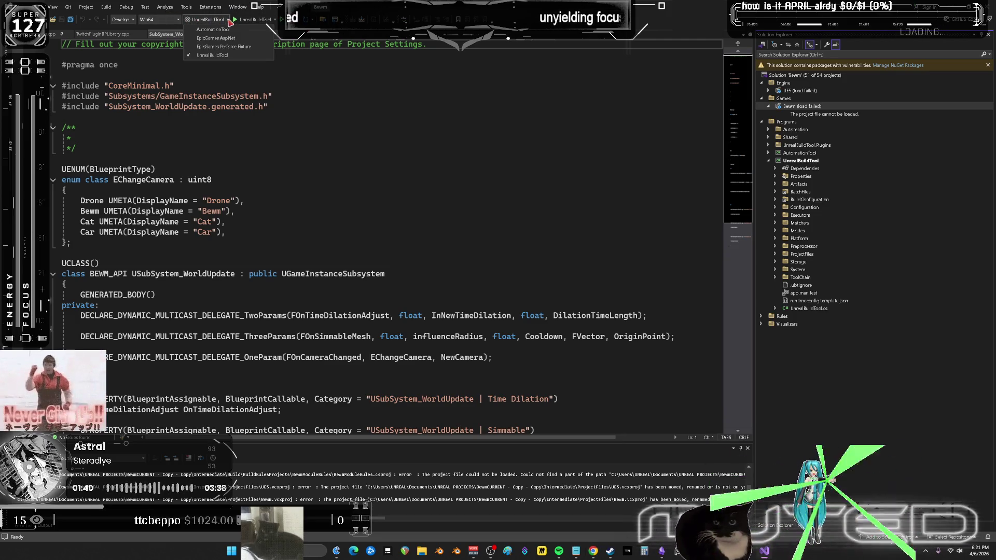
pyautogui.click(278, 23)
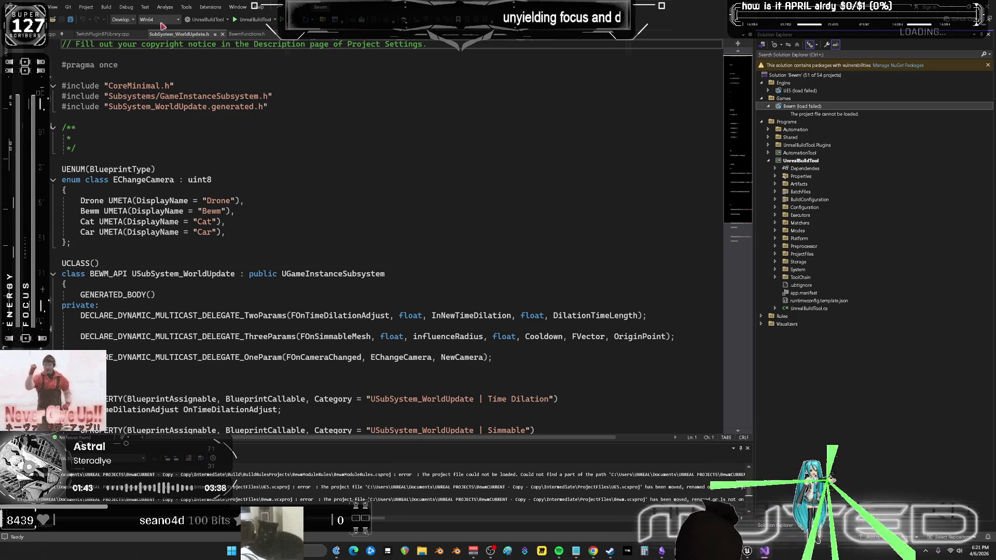
pyautogui.click(229, 20)
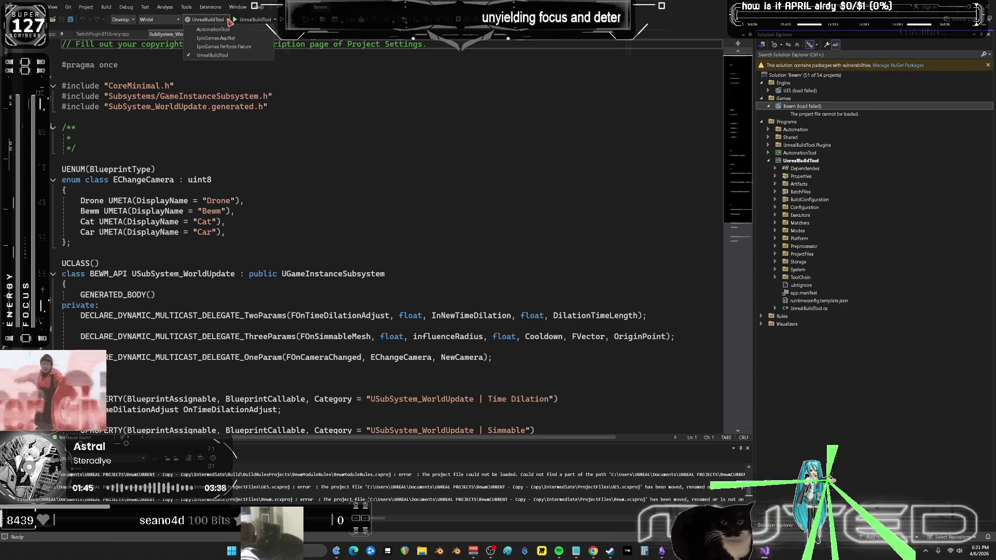
pyautogui.click(229, 22)
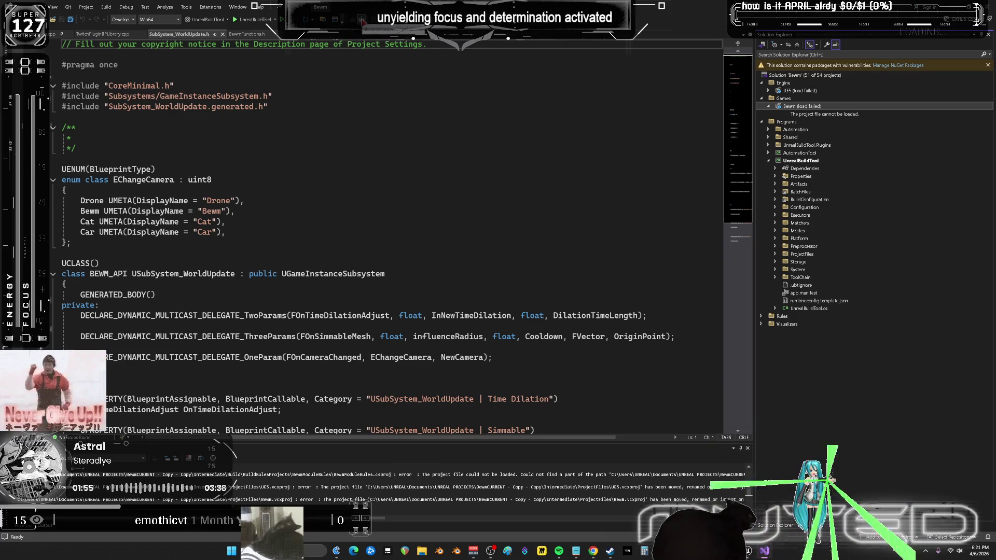
pyautogui.click(280, 19)
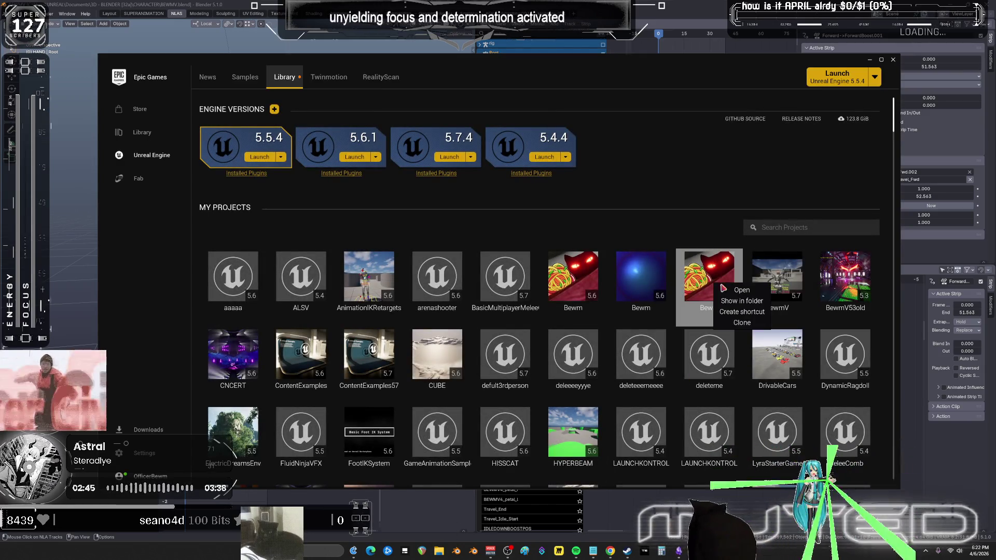
pyautogui.rightClick(714, 285)
pyautogui.click(747, 297)
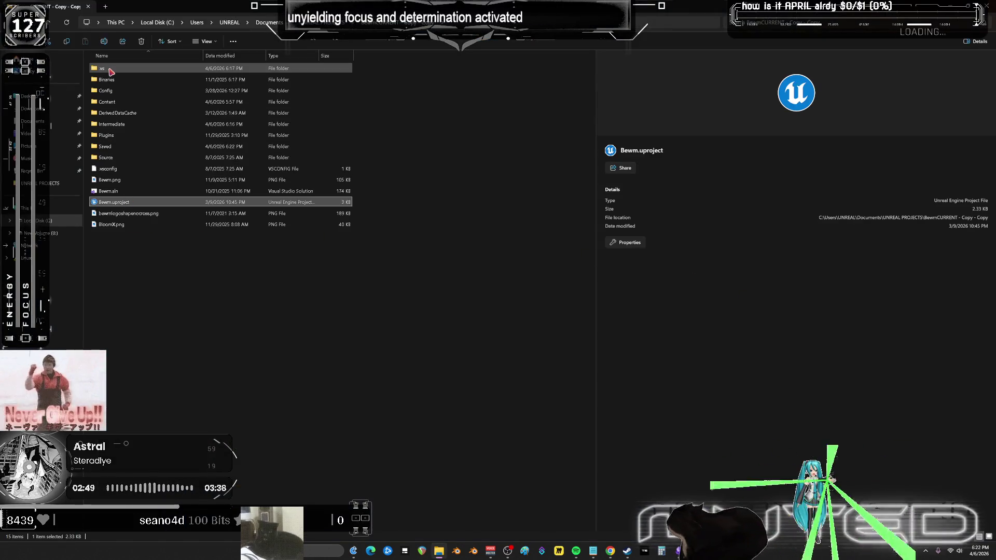
# Delete the Binaries, DerivedDataCache and Intermediate folders, then open the Plugins folder.
pyautogui.click(109, 80)
pyautogui.press('Delete')
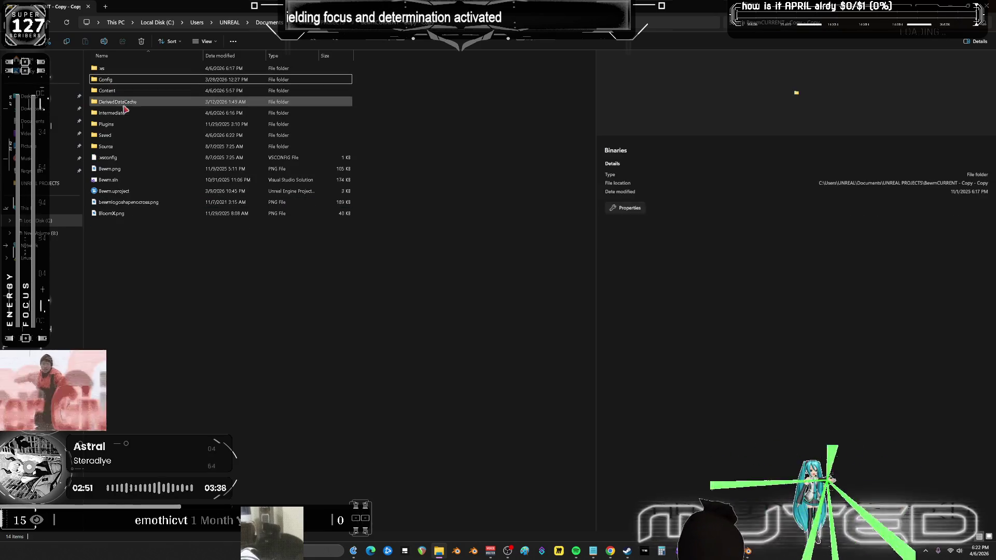
pyautogui.click(123, 101)
pyautogui.press('Delete')
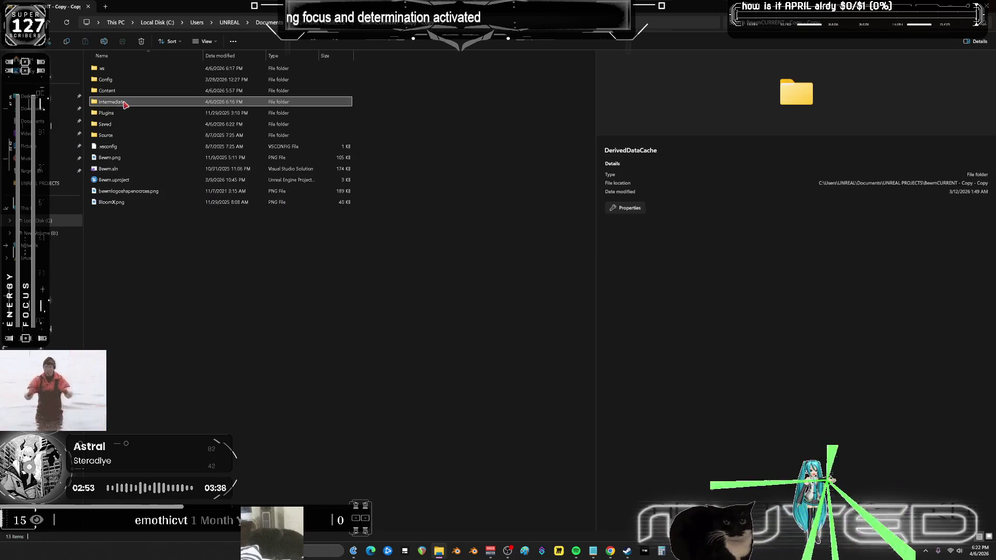
pyautogui.click(124, 102)
pyautogui.press('Delete')
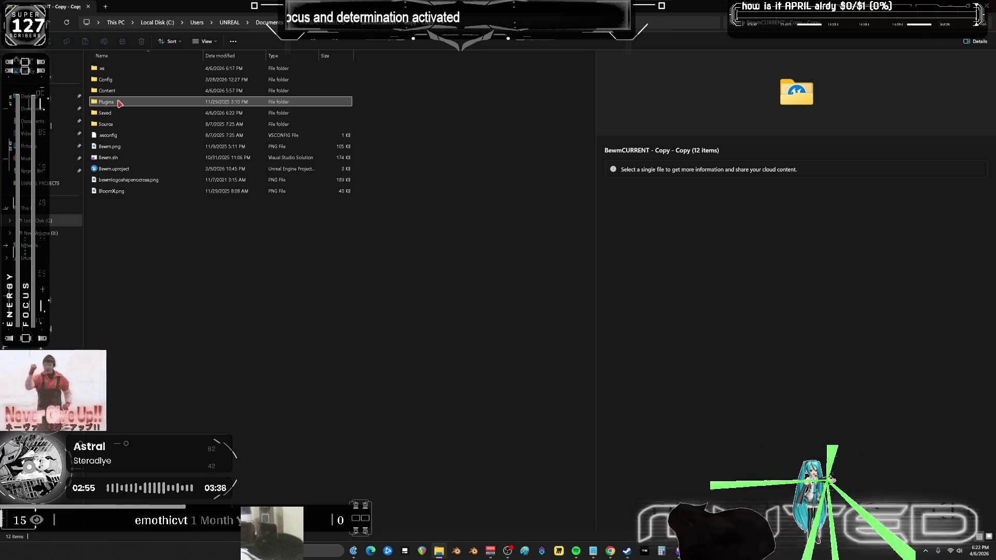
pyautogui.doubleClick(120, 103)
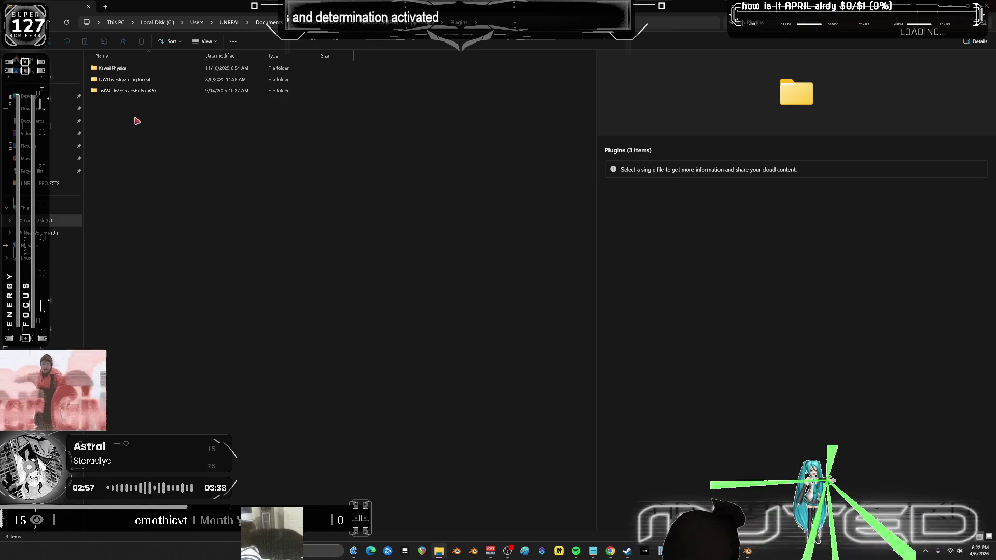
# Back in the project folder, rename Plugins to renamedPlugins.
pyautogui.hotkey('alt', 'Left')
pyautogui.click(123, 102)
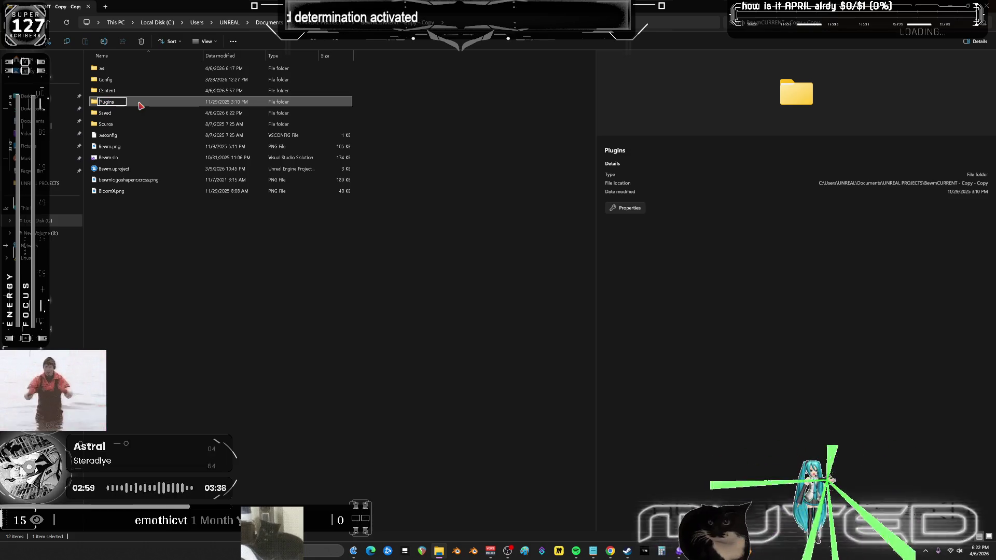
pyautogui.press('Home')
pyautogui.write('renamed')
pyautogui.press('Return')
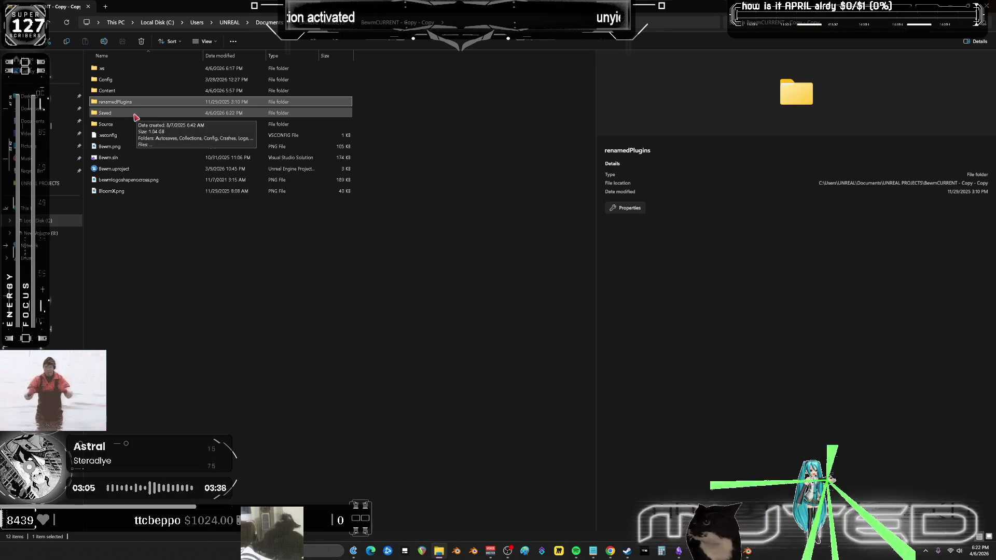
# Delete the old Bewm.sln and generate Visual Studio project files from Bewm.uproject.
pyautogui.click(138, 157)
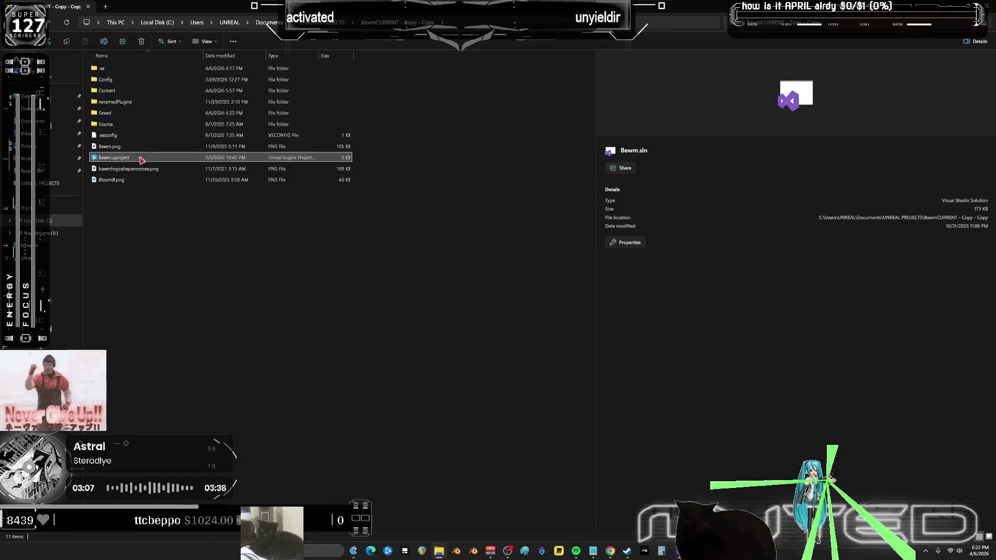
pyautogui.press('Delete')
pyautogui.click(141, 162)
pyautogui.rightClick(142, 162)
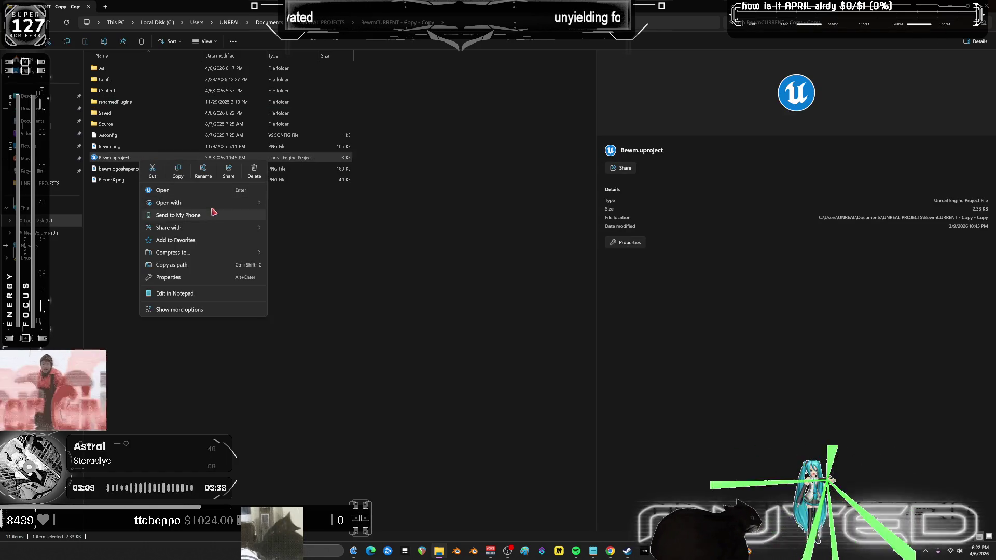
pyautogui.click(207, 310)
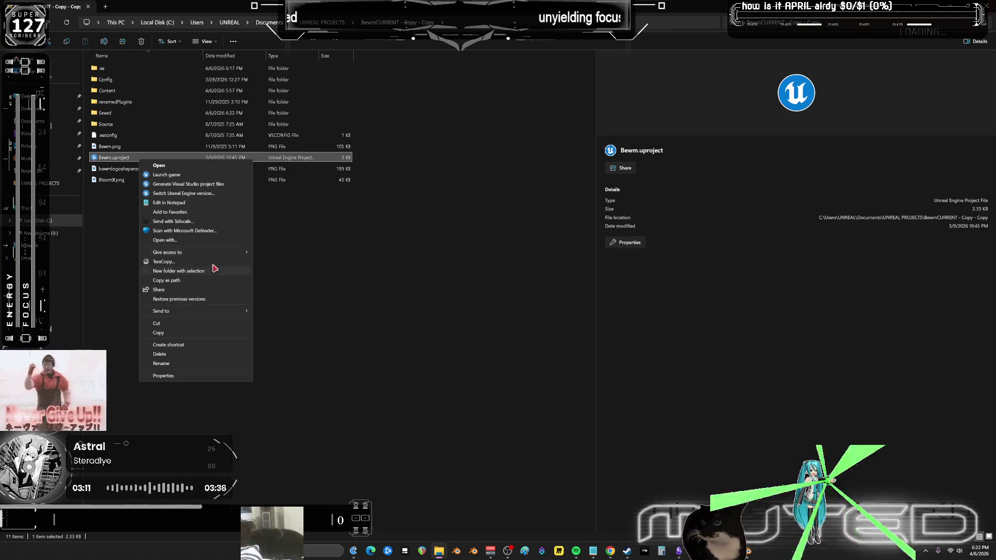
pyautogui.click(208, 186)
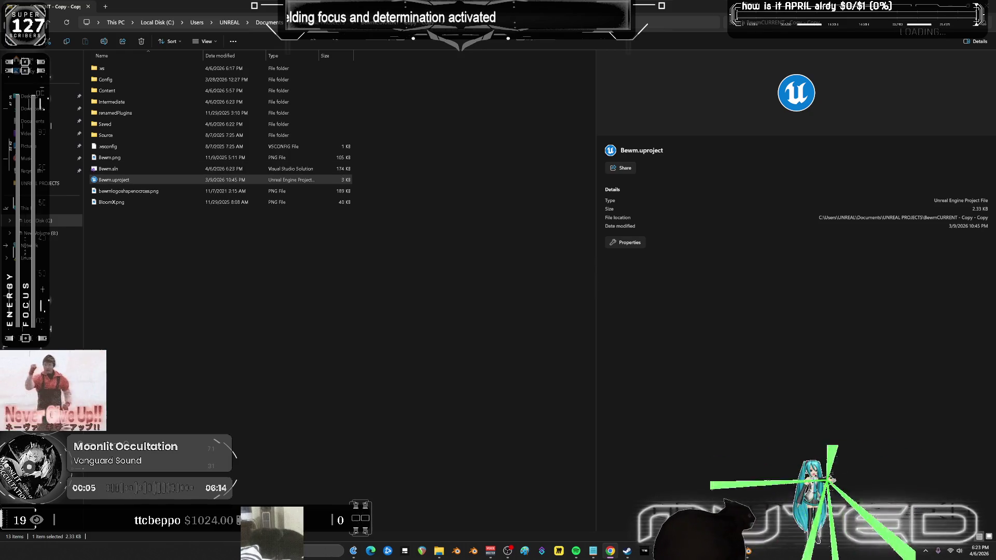
# Open the regenerated Bewm.sln in Visual Studio and view BewmFunctions.cpp.
pyautogui.doubleClick(117, 168)
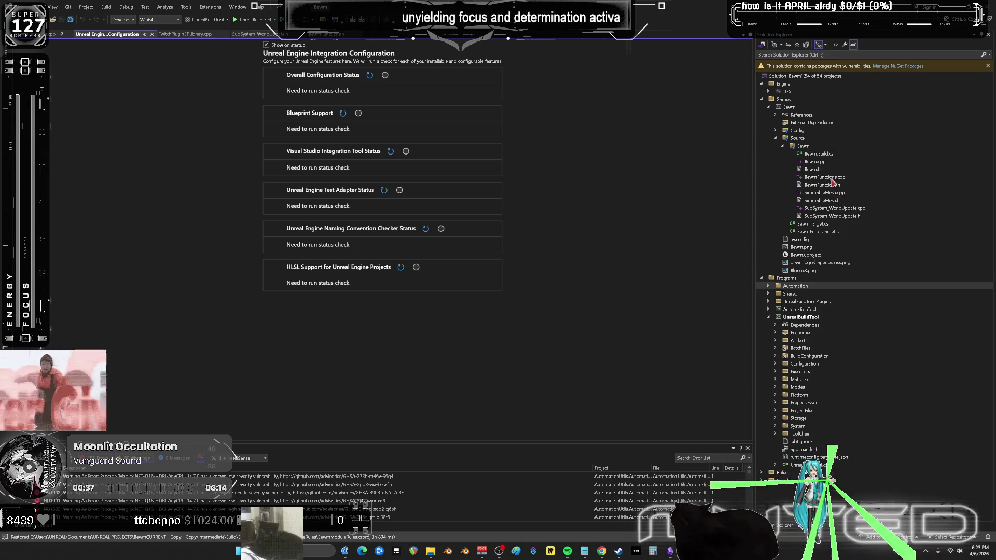
pyautogui.doubleClick(824, 177)
pyautogui.scroll(-8, 396, 247)
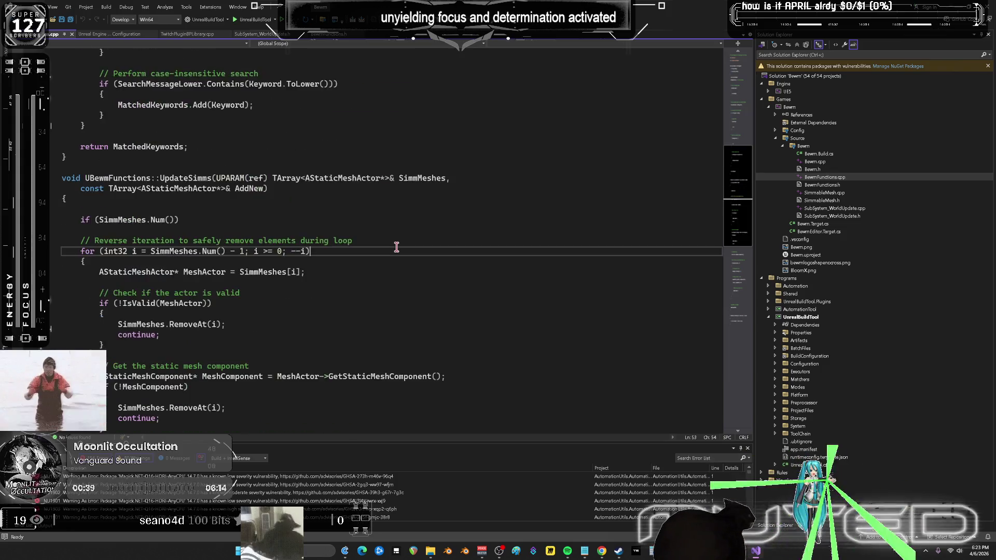
pyautogui.scroll(-15, 397, 247)
pyautogui.scroll(20, 400, 244)
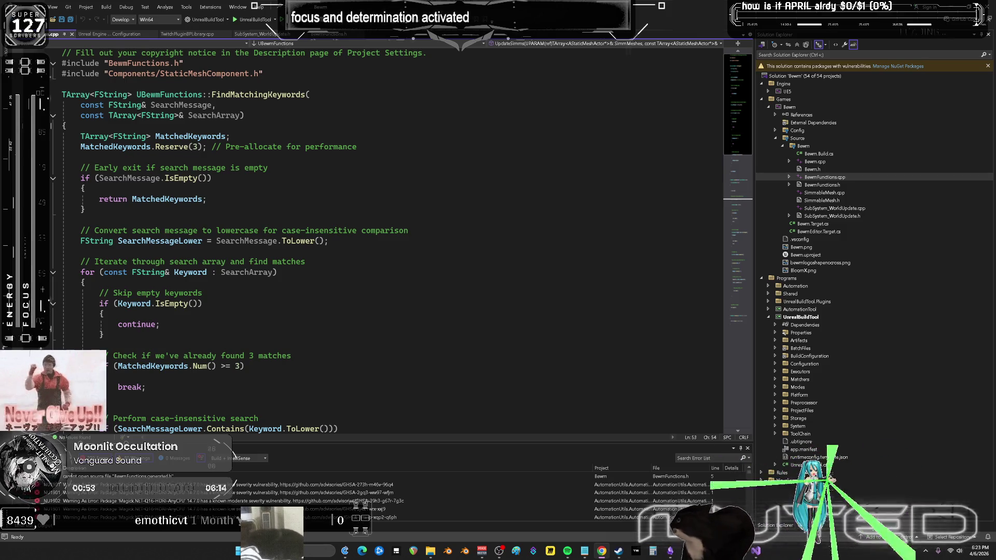
# Open SubSystem_WorldUpdate.cpp and .h, and browse USubSystem_WorldUpdate members down to OnTimeDilationAdjust.
pyautogui.click(847, 208)
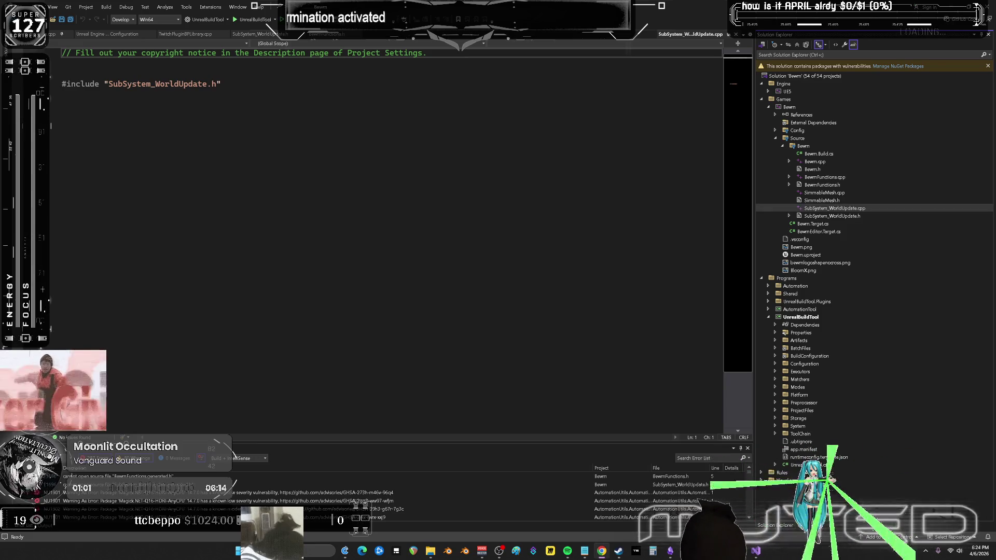
pyautogui.click(838, 216)
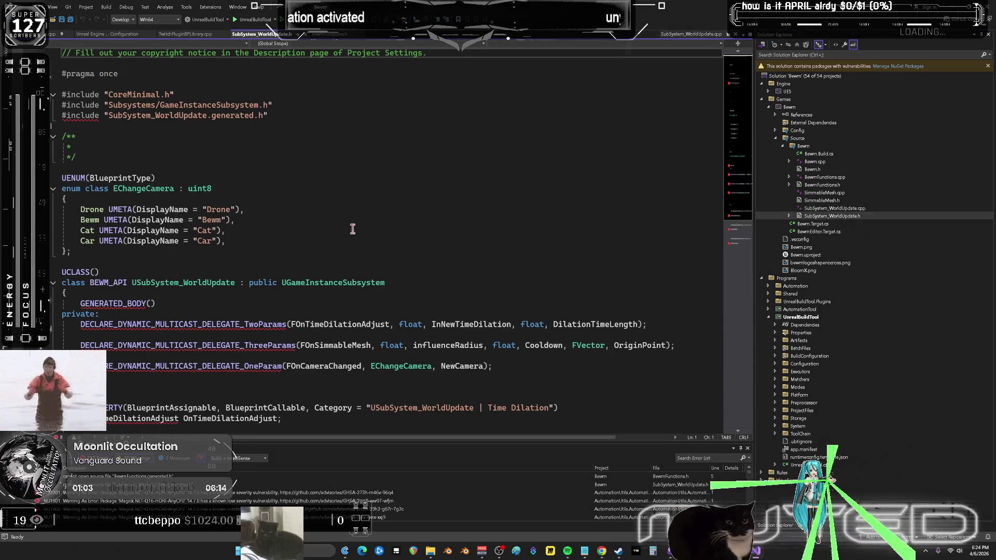
pyautogui.scroll(-7, 353, 229)
pyautogui.scroll(6, 378, 280)
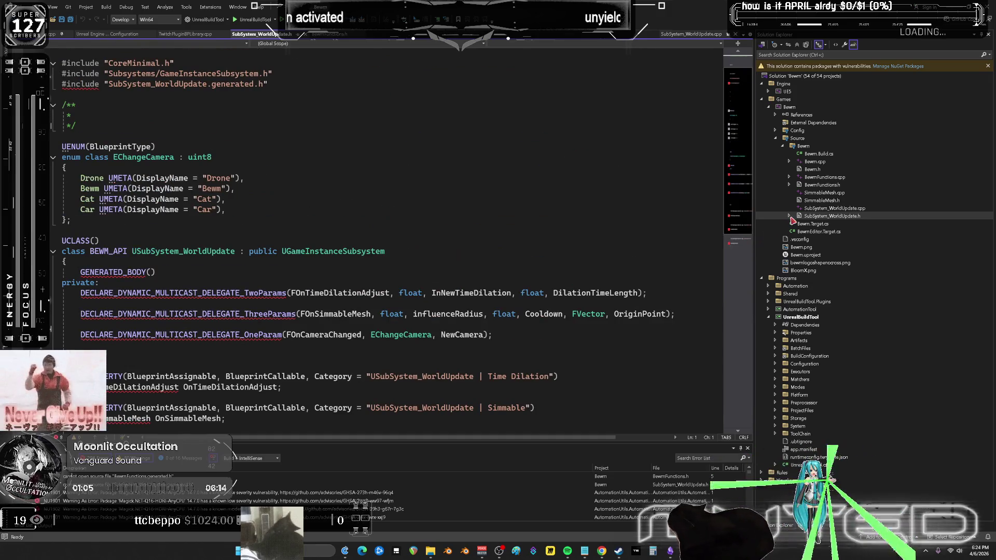
pyautogui.click(789, 215)
pyautogui.click(798, 231)
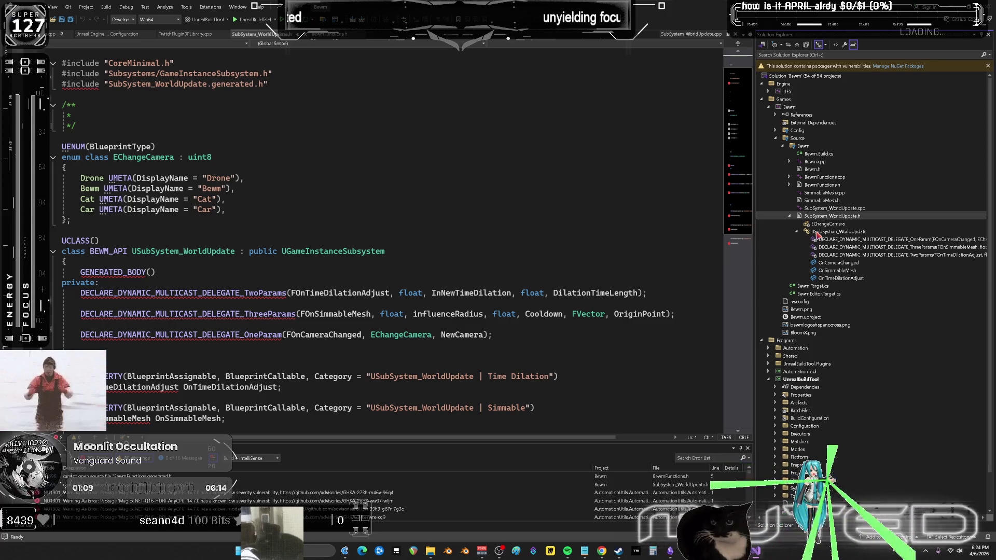
pyautogui.click(816, 232)
pyautogui.click(828, 278)
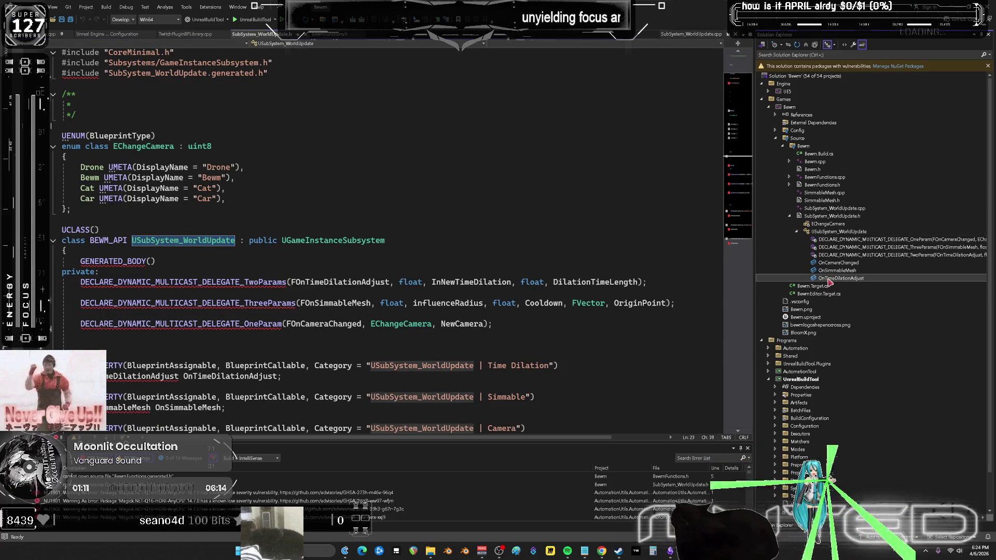
pyautogui.keyDown('shift'); pyautogui.click(822, 163); pyautogui.keyUp('shift')
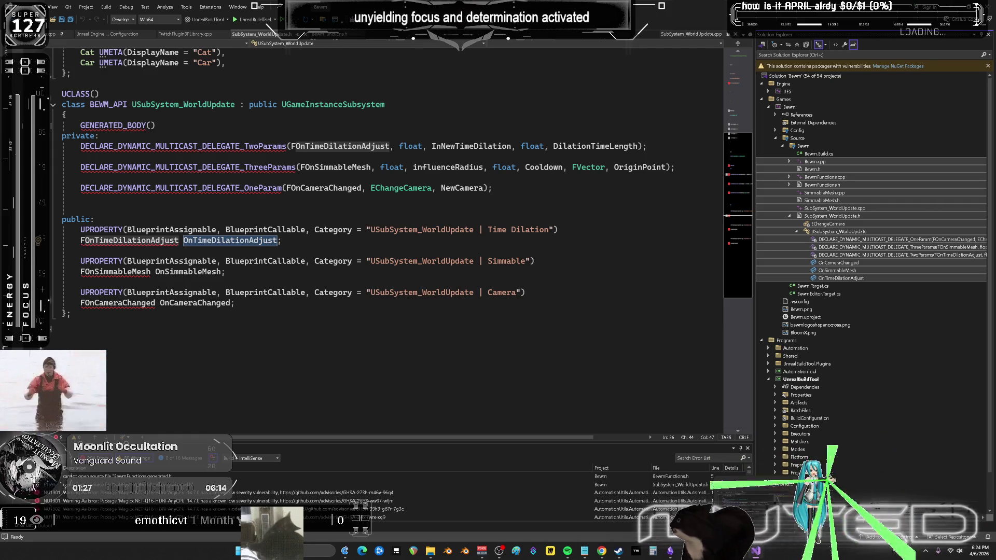
pyautogui.hotkey('alt', 'Tab')
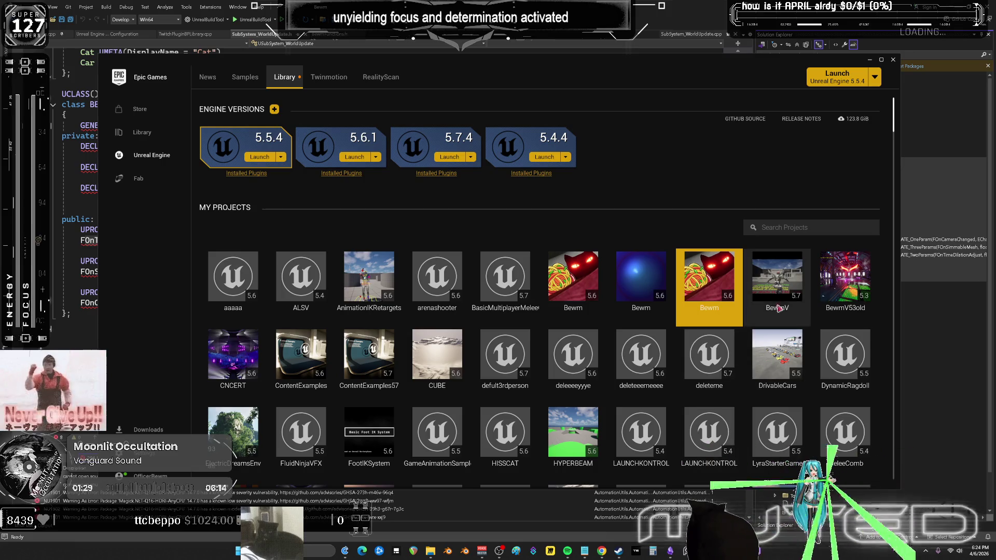
# Open BewmV without rebuilding modules, dismiss the module-not-found error, and minimize the launcher.
pyautogui.doubleClick(782, 277)
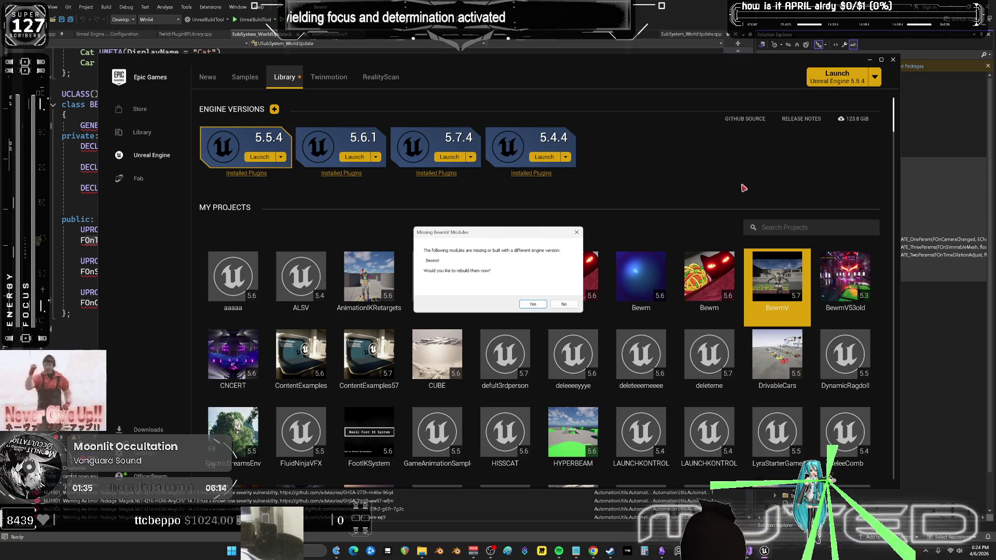
pyautogui.click(557, 305)
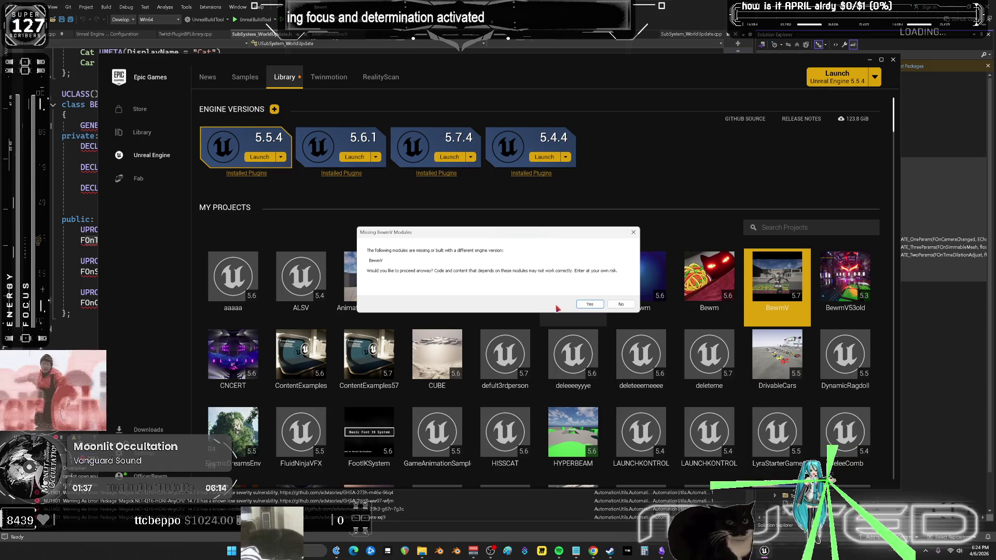
pyautogui.click(586, 305)
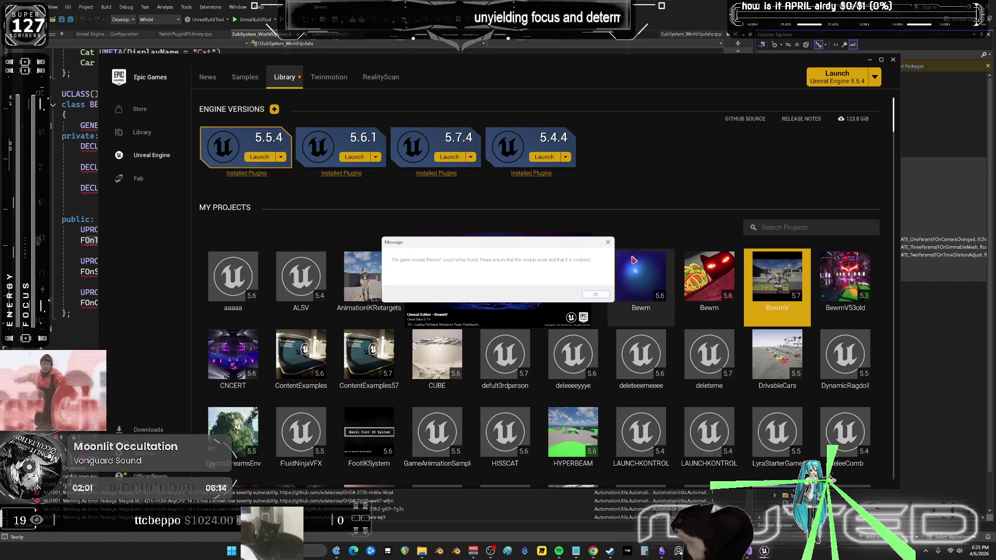
pyautogui.click(596, 294)
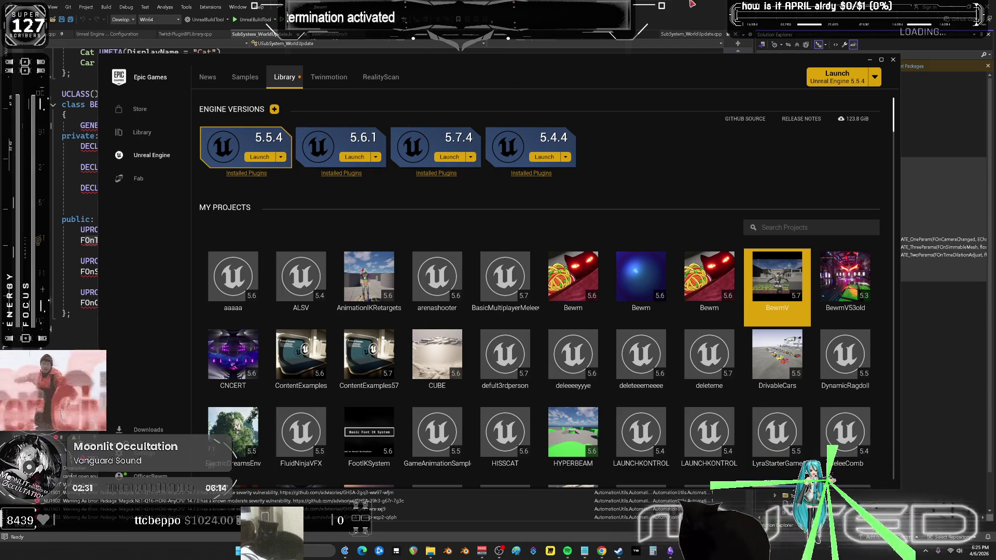
pyautogui.click(822, 21)
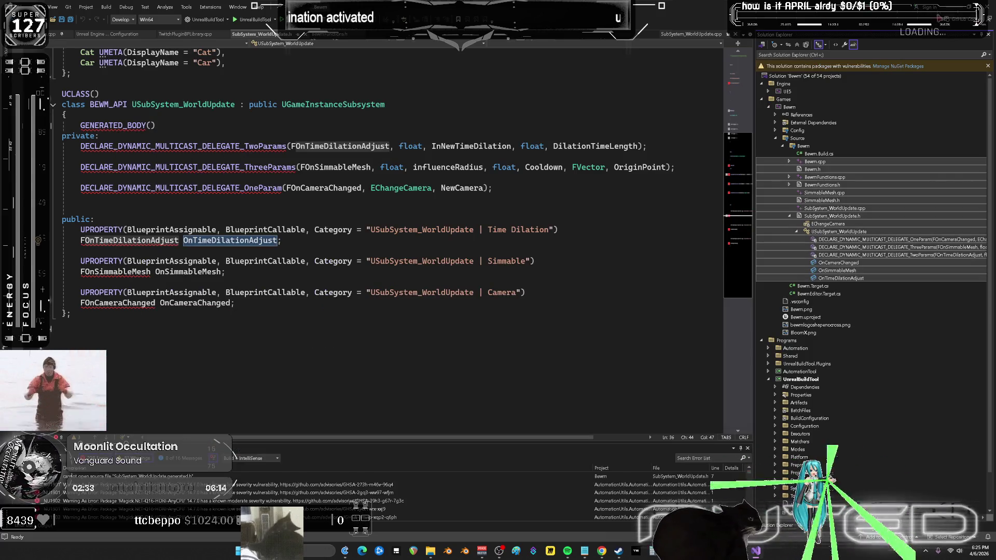
# Bring back and maximize the launcher, open BewmV, and accept rebuilding its missing modules.
pyautogui.hotkey('alt', 'Tab')
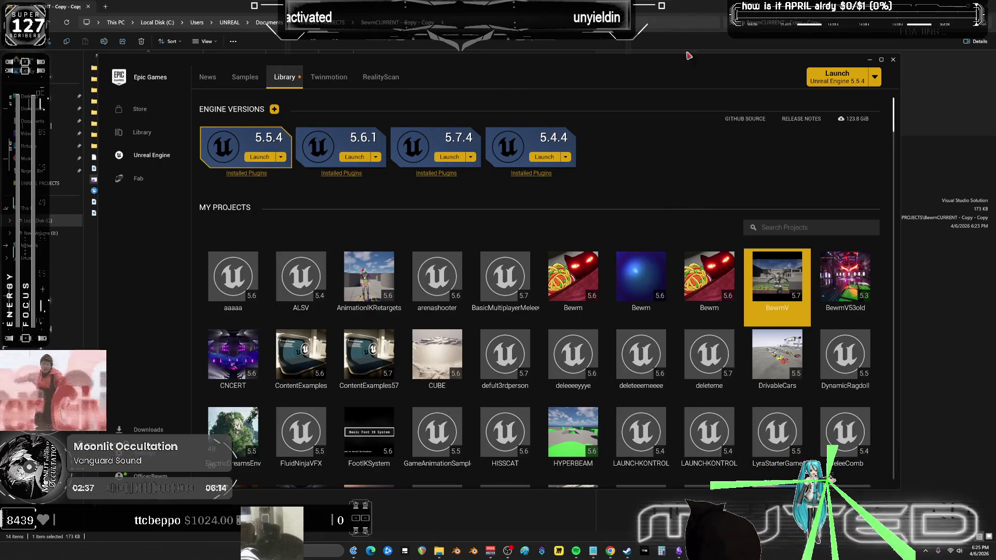
pyautogui.doubleClick(521, 68)
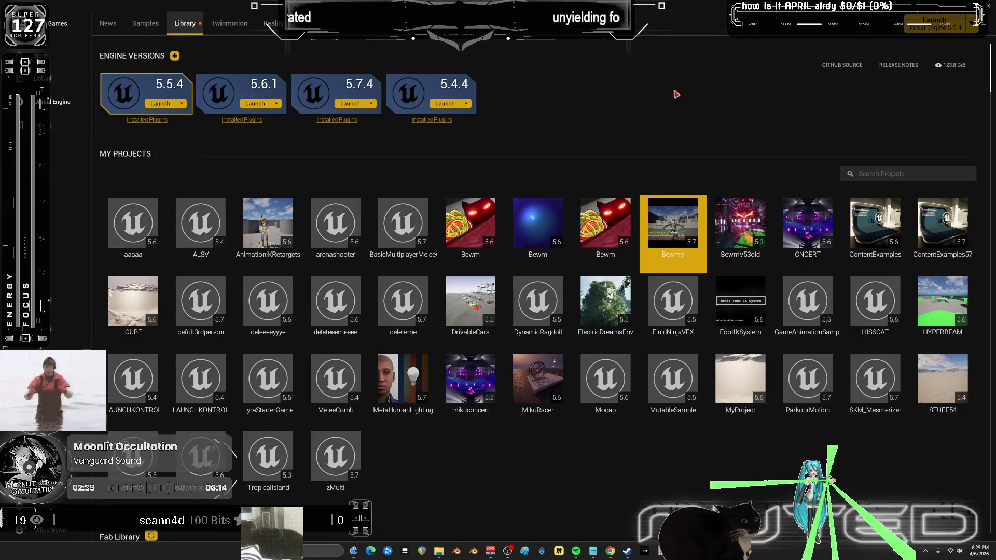
pyautogui.rightClick(679, 223)
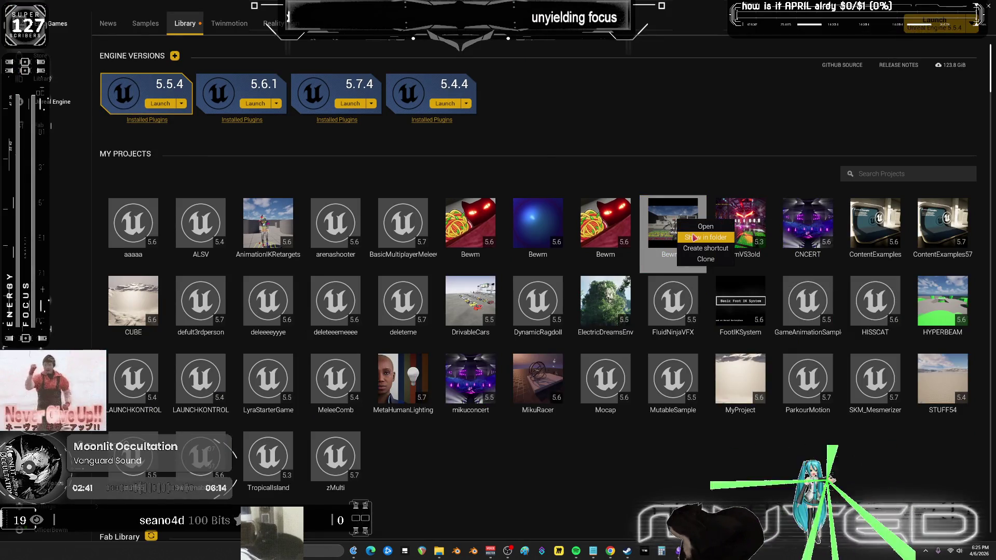
pyautogui.click(697, 227)
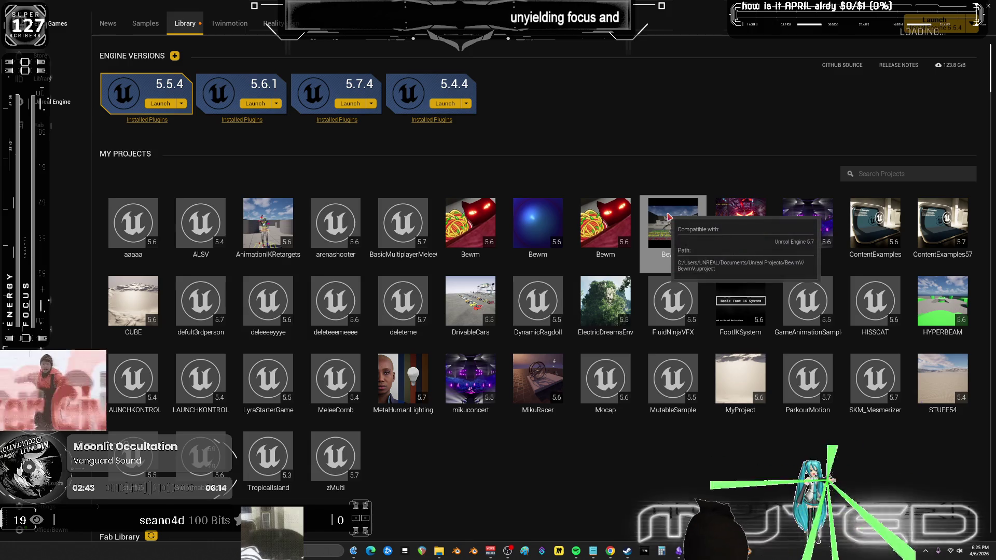
pyautogui.doubleClick(668, 215)
pyautogui.click(526, 305)
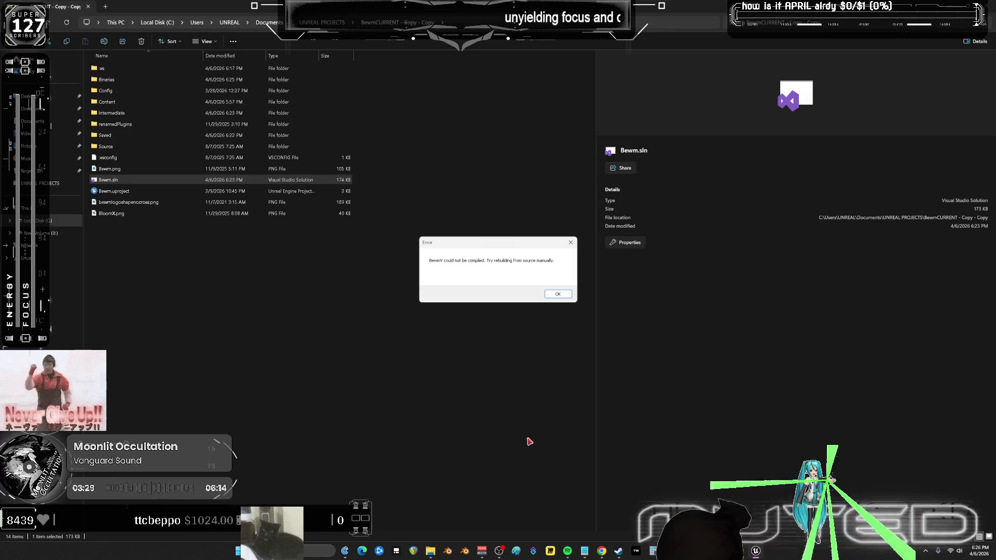
# Copy the BewmV compile error text, dismiss the error, and close the project folder window.
pyautogui.moveTo(554, 259); pyautogui.dragTo(422, 249)
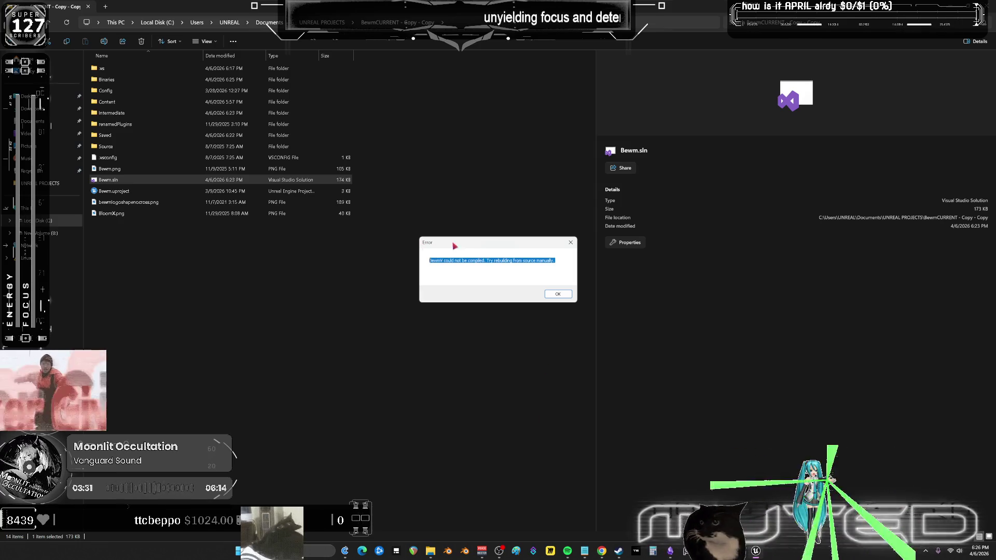
pyautogui.hotkey('alt', 'Tab')
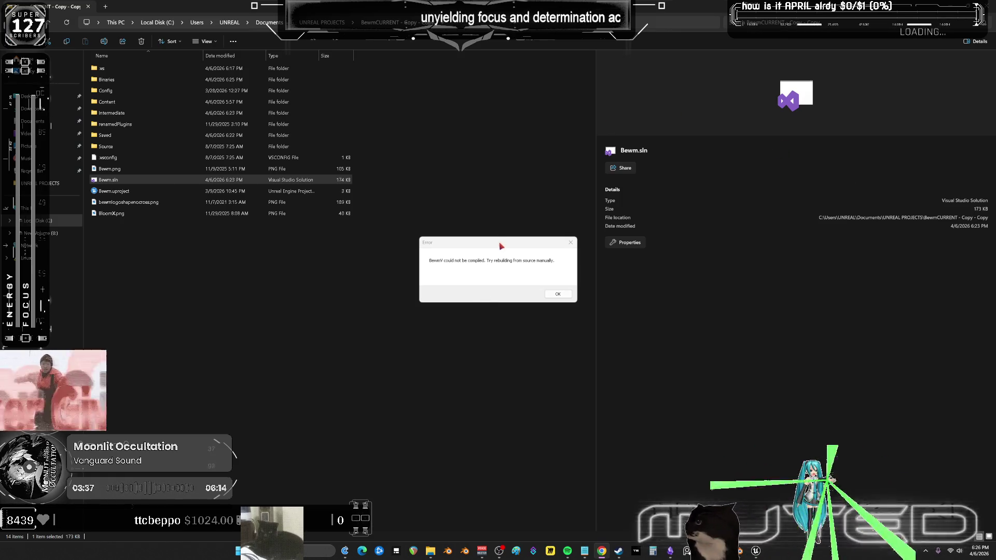
pyautogui.click(557, 294)
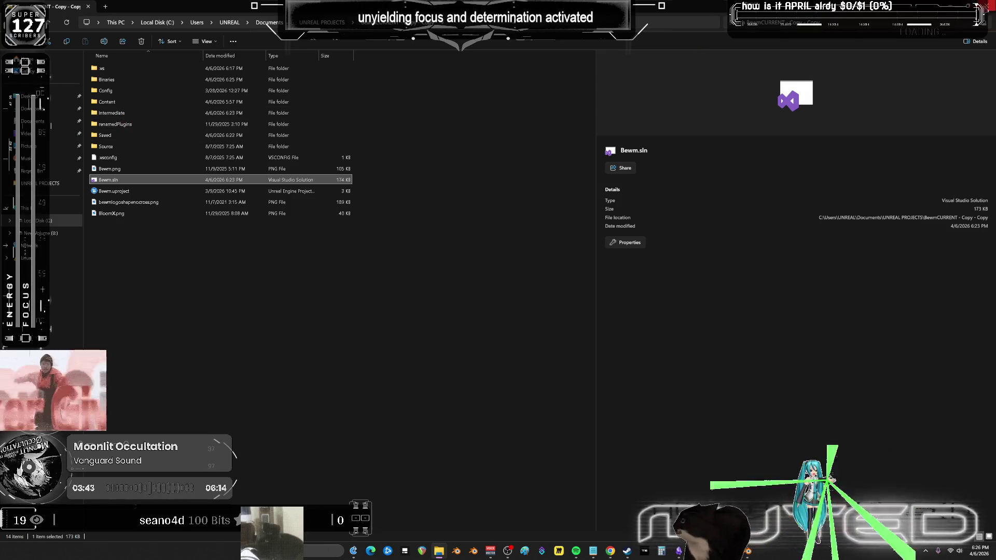
pyautogui.click(985, 6)
# Back in Blender, tweak the Forward->ForwardBoost strip and preview it at frames 10 and 18.
pyautogui.click(892, 59)
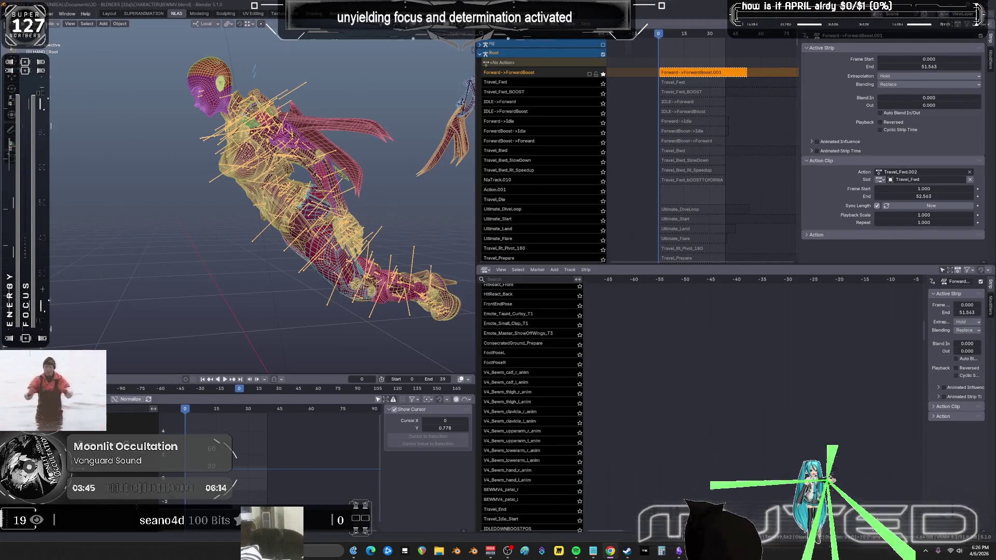
pyautogui.moveTo(476, 183)
pyautogui.mouseDown()
pyautogui.moveTo(607, 197)
pyautogui.moveTo(534, 210)
pyautogui.mouseUp()
pyautogui.press('space')
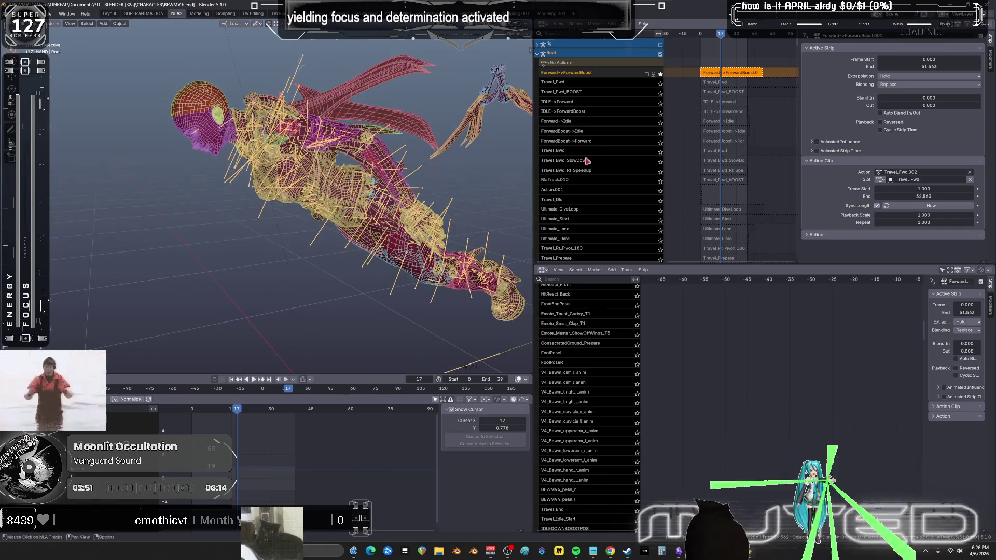
pyautogui.press('Tab')
pyautogui.press('space')
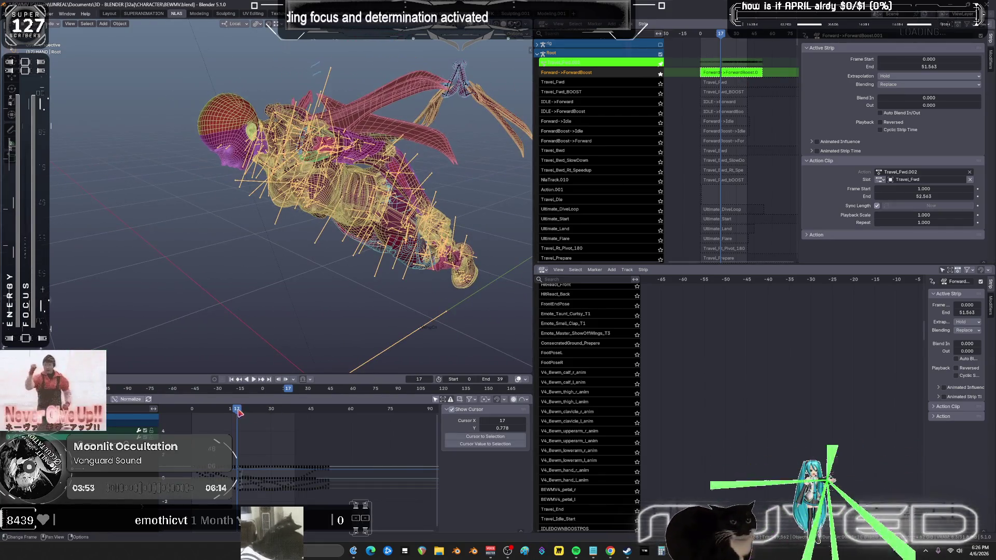
pyautogui.moveTo(299, 262)
pyautogui.mouseDown(button='middle')
pyautogui.moveTo(336, 291)
pyautogui.moveTo(311, 329)
pyautogui.mouseUp(button='middle')
pyautogui.moveTo(195, 415)
pyautogui.mouseDown()
pyautogui.moveTo(319, 424)
pyautogui.moveTo(189, 428)
pyautogui.moveTo(219, 429)
pyautogui.mouseUp()
pyautogui.moveTo(385, 269); pyautogui.dragTo(343, 225, button='middle')
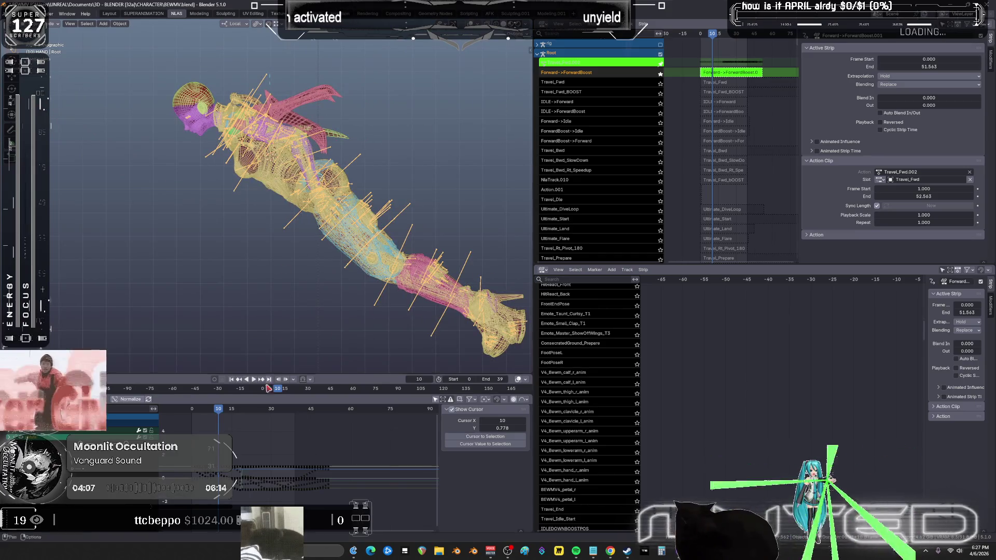
pyautogui.moveTo(224, 429)
pyautogui.mouseDown()
pyautogui.moveTo(284, 424)
pyautogui.moveTo(241, 424)
pyautogui.mouseUp()
# In the maximized Graph Editor, box-select keys from around frames 19–20 onward.
pyautogui.hotkey('ctrl', 'space')
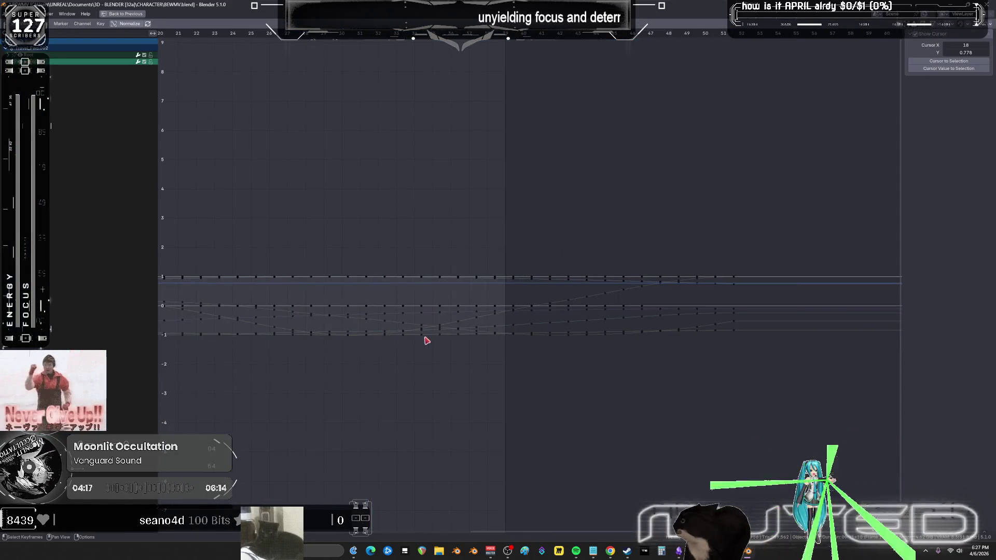
pyautogui.scroll(-3, 427, 341)
pyautogui.moveTo(307, 256); pyautogui.dragTo(327, 348)
pyautogui.moveTo(766, 359)
pyautogui.mouseDown()
pyautogui.moveTo(369, 191)
pyautogui.moveTo(307, 180)
pyautogui.mouseUp()
pyautogui.moveTo(397, 254); pyautogui.dragTo(390, 213)
pyautogui.hotkey('ctrl', 'space')
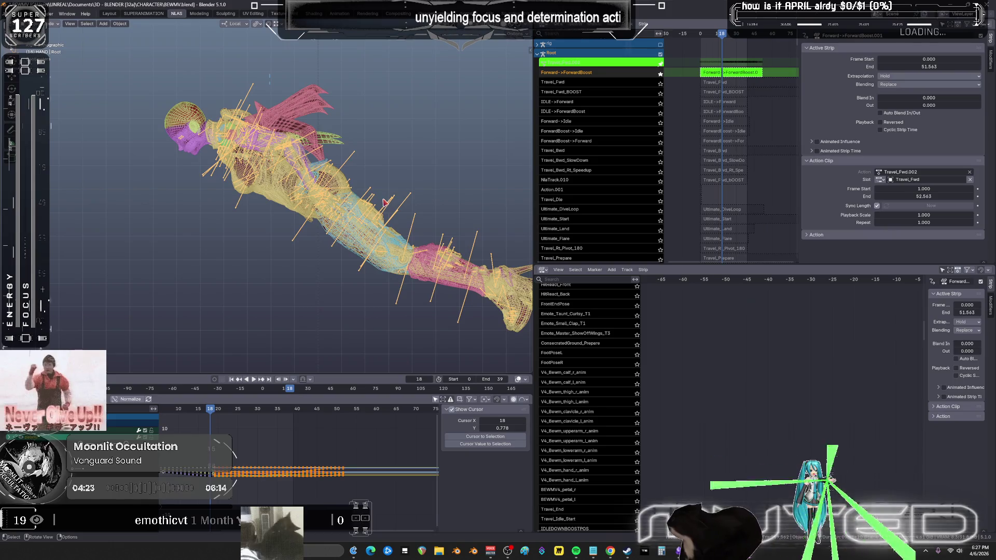
# Put the rig in Pose Mode, select all bones, and box-select the keys to shift.
pyautogui.press('a')
pyautogui.hotkey('ctrl', 'Tab')
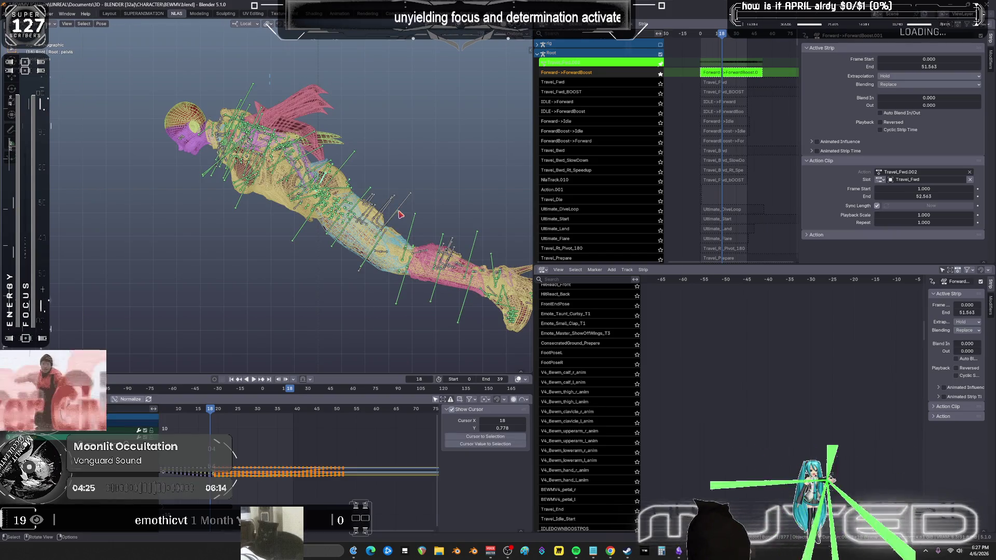
pyautogui.press('a')
pyautogui.hotkey('ctrl', 'space')
pyautogui.moveTo(740, 388); pyautogui.dragTo(301, 212)
# Move the selected keys 50 frames later with G 50 and restore the full layout.
pyautogui.write('g')
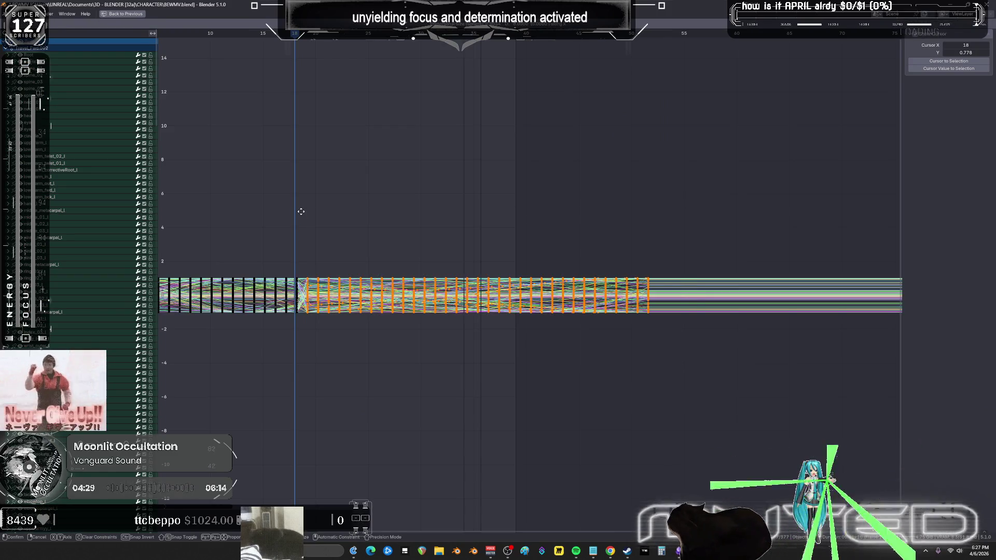
pyautogui.write('50')
pyautogui.press('Return')
pyautogui.hotkey('ctrl', 'space')
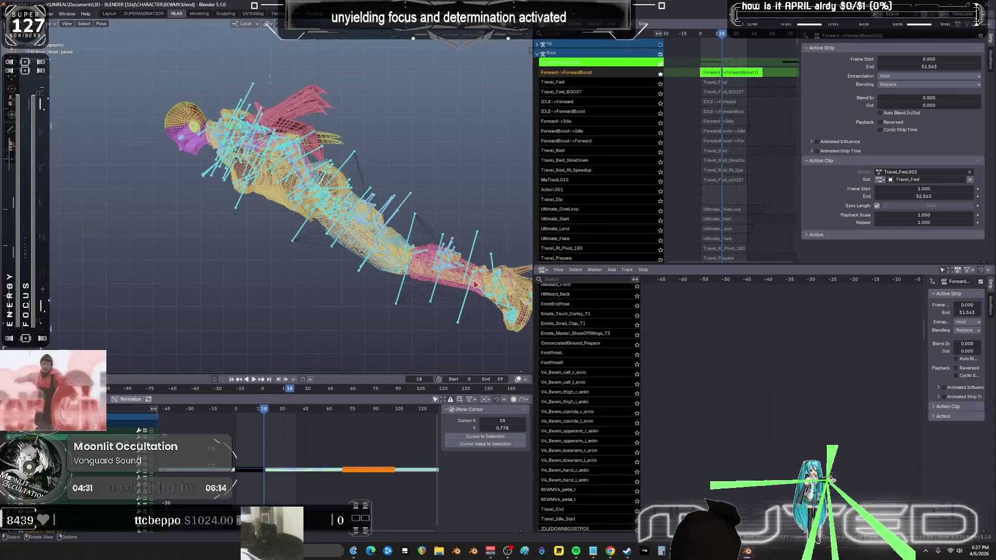
# Return the rig to Object Mode, then solo and scrub the IDLE->Forward track.
pyautogui.hotkey('ctrl', 'Tab')
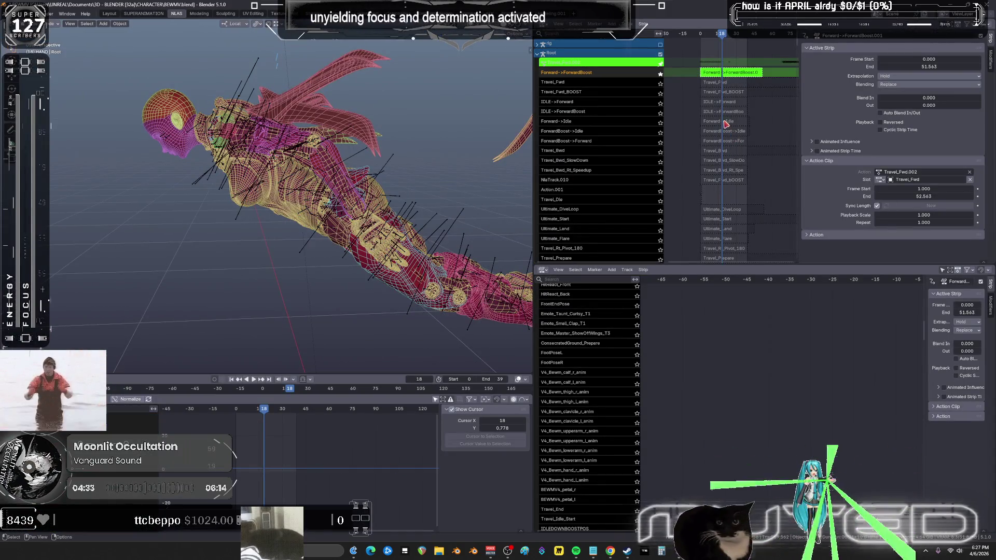
pyautogui.click(663, 105)
pyautogui.moveTo(722, 37)
pyautogui.mouseDown()
pyautogui.moveTo(705, 41)
pyautogui.moveTo(733, 56)
pyautogui.mouseUp()
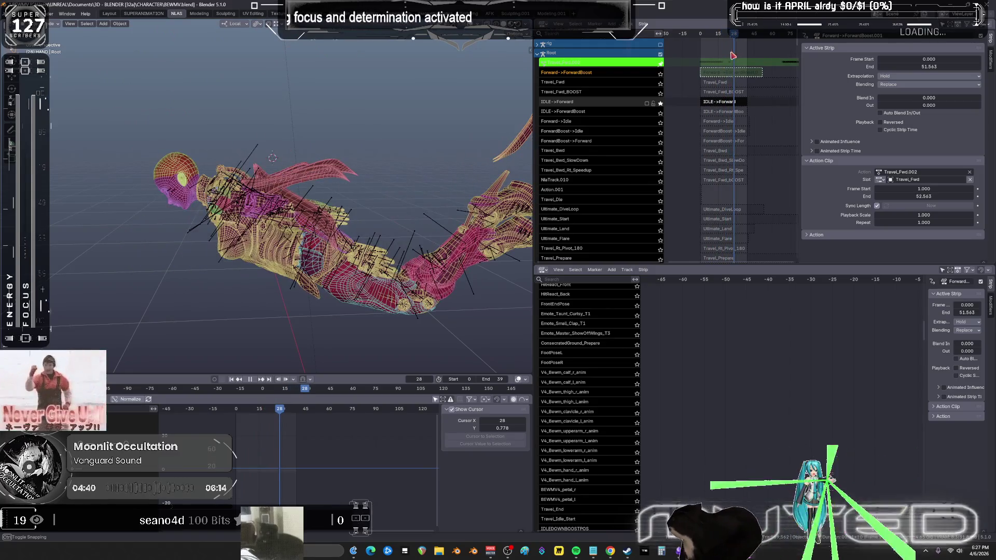
# Tweak the IDLE->Forward strip, inspect its curves zoomed in, scrub to frame 13, then exit tweaking.
pyautogui.click(721, 103)
pyautogui.press('Tab')
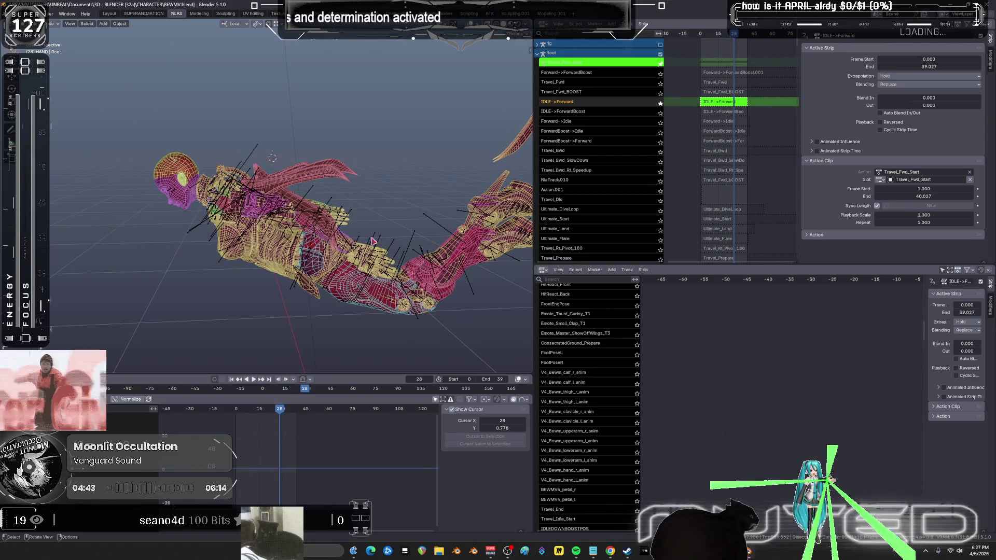
pyautogui.press('a')
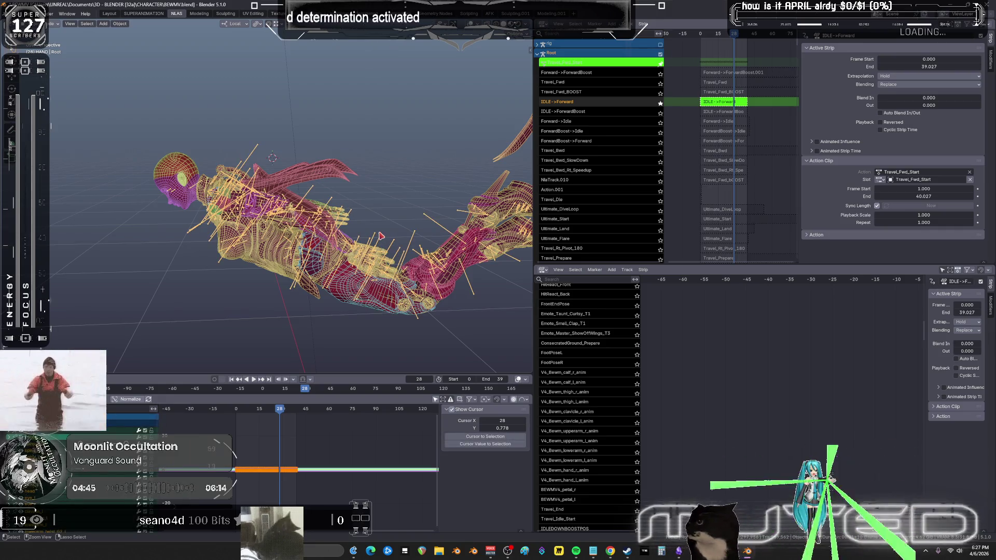
pyautogui.hotkey('ctrl', 'space')
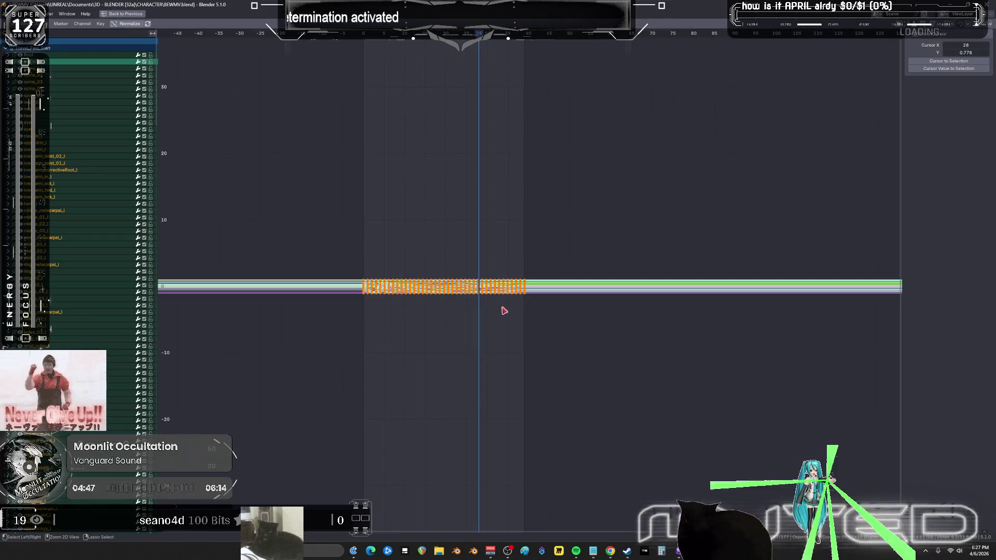
pyautogui.moveTo(494, 282)
pyautogui.keyDown('ctrl'); pyautogui.mouseDown(button='middle')
pyautogui.moveTo(543, 236)
pyautogui.moveTo(425, 331)
pyautogui.mouseUp(button='middle'); pyautogui.keyUp('ctrl')
pyautogui.hotkey('ctrl', 'space')
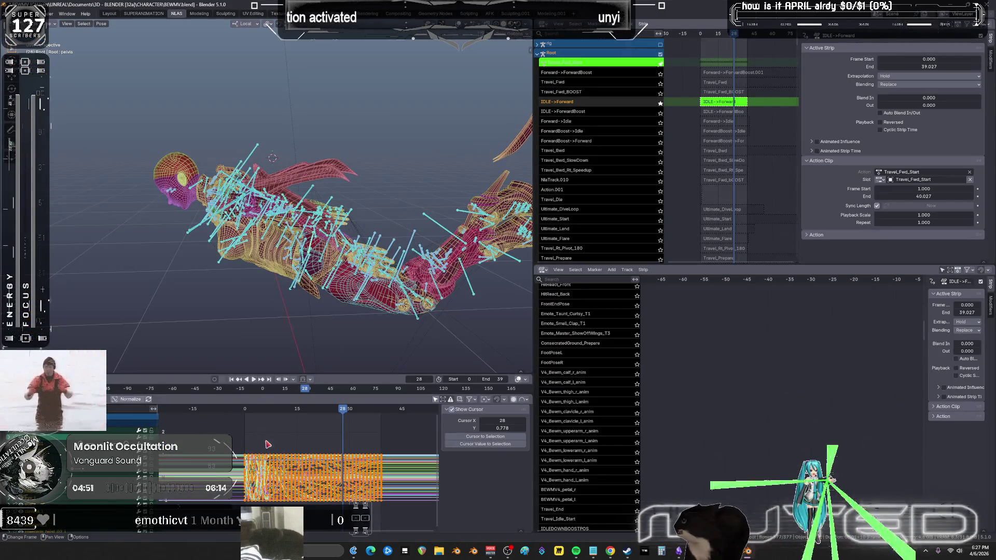
pyautogui.moveTo(245, 411); pyautogui.dragTo(326, 425)
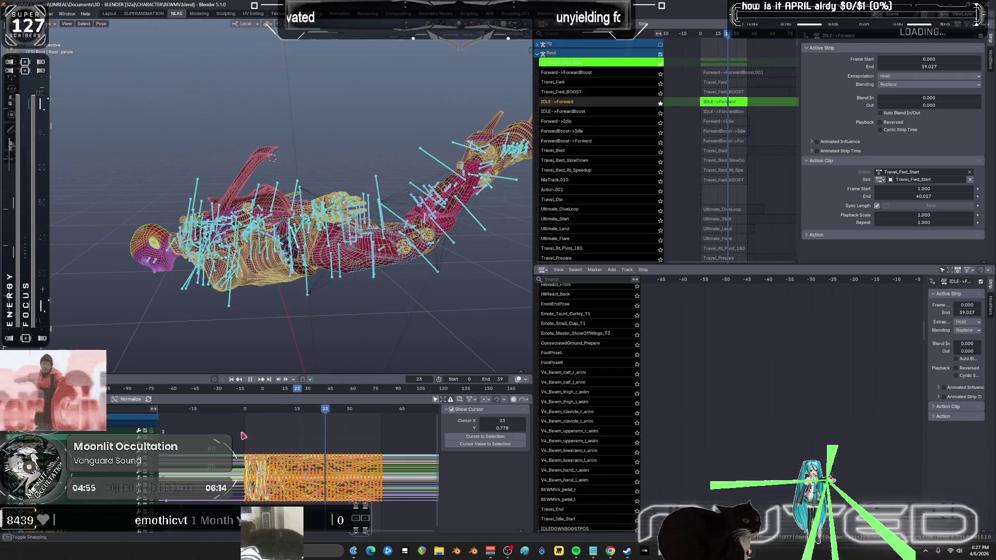
pyautogui.keyDown('ctrl'); pyautogui.click(244, 447); pyautogui.keyUp('ctrl')
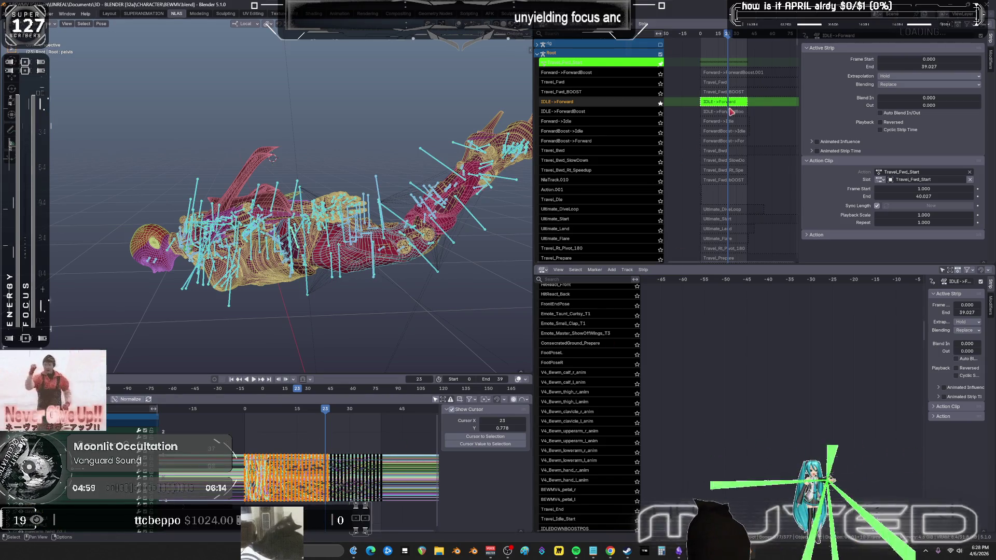
pyautogui.press('Tab')
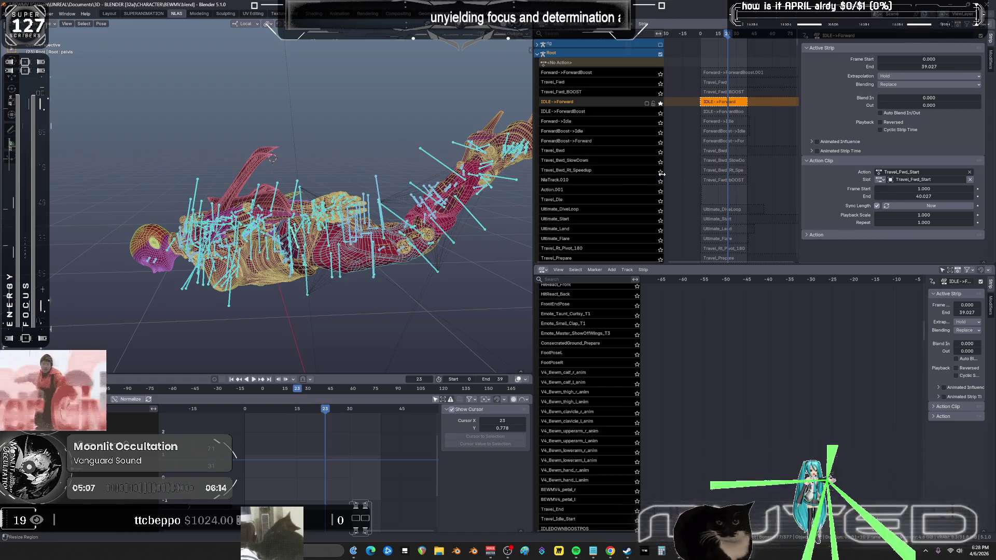
# Preview Travel_Bwd_Rt_Speedup, then activate NlaTrack.010's Travel_Fwd_BOOST strip and rewind to frame 0.
pyautogui.click(722, 170)
pyautogui.press('space')
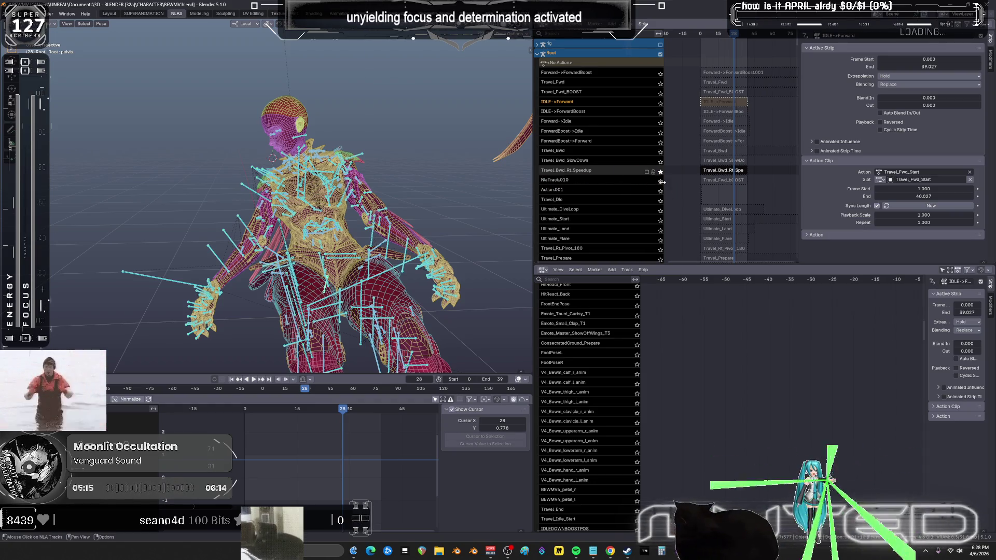
pyautogui.click(715, 183)
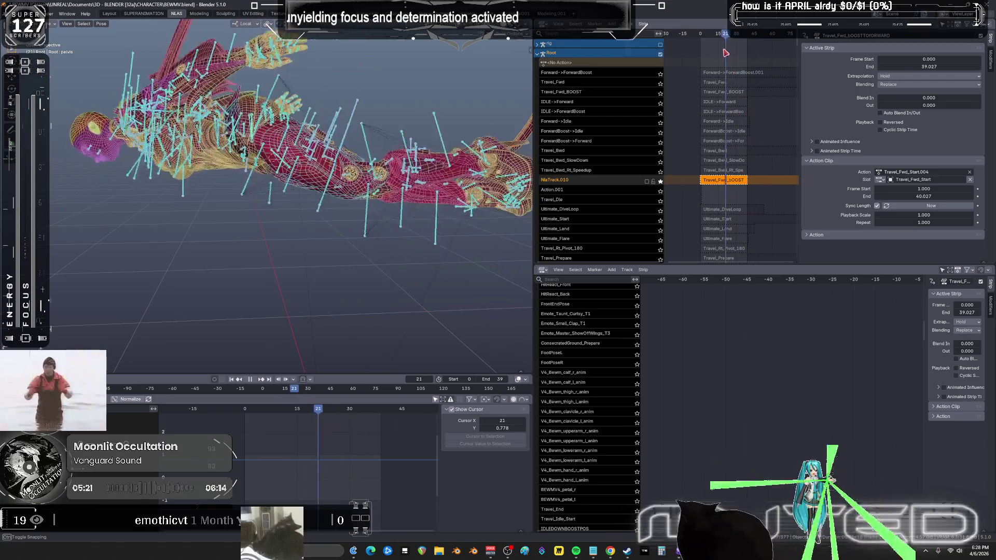
pyautogui.moveTo(734, 56); pyautogui.dragTo(701, 54)
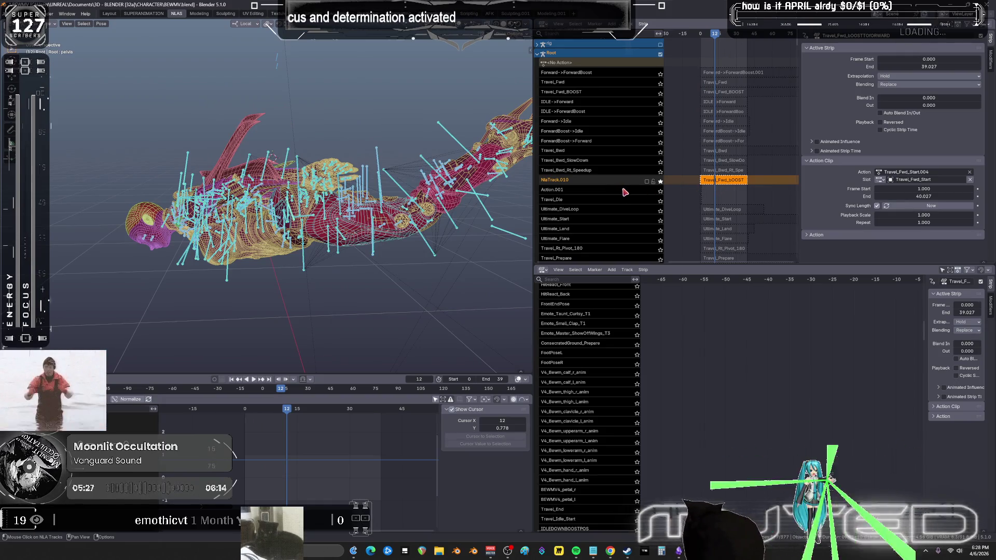
# Duplicate the NlaTrack.010 strip onto a new track and solo NlaTrack.010.
pyautogui.rightClick(655, 183)
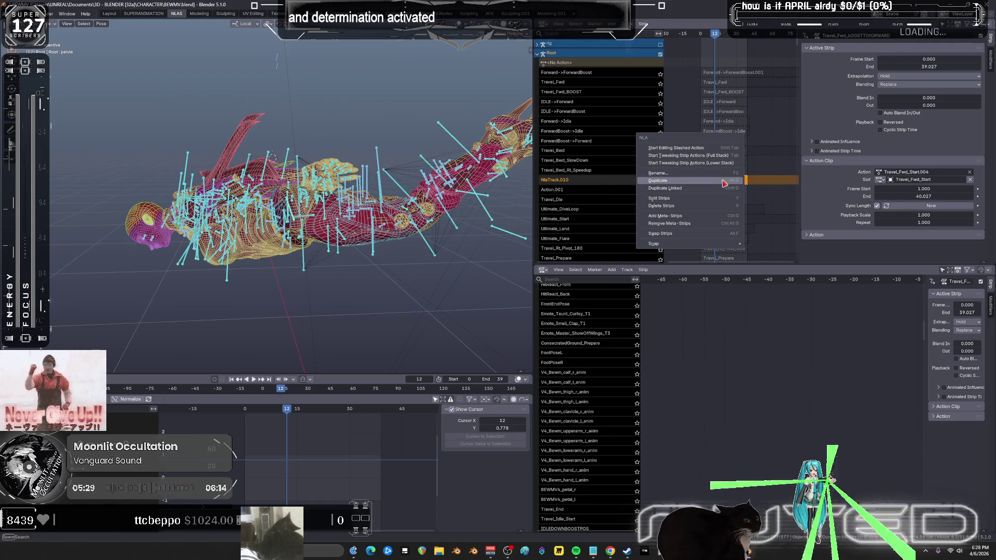
pyautogui.click(724, 181)
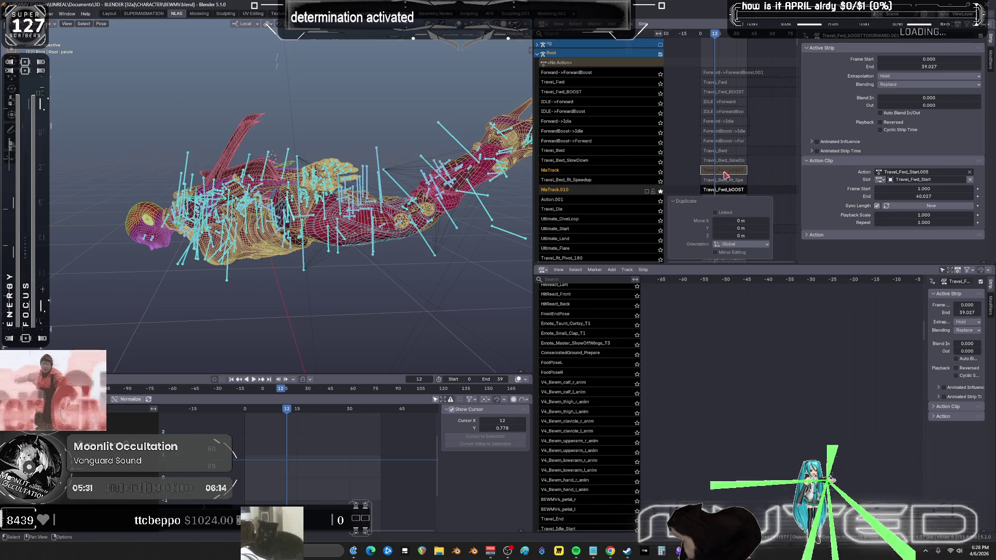
pyautogui.click(725, 170)
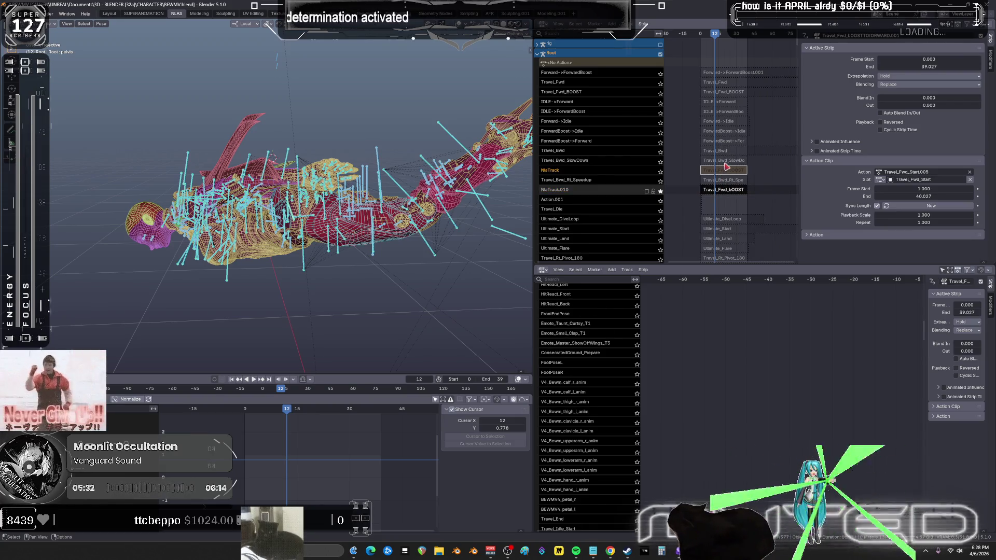
pyautogui.click(660, 191)
# Tweak the Travel_Fwd_BOOST strip, fit its keys in the graph, and play and scrub it.
pyautogui.click(717, 194)
pyautogui.press('Tab')
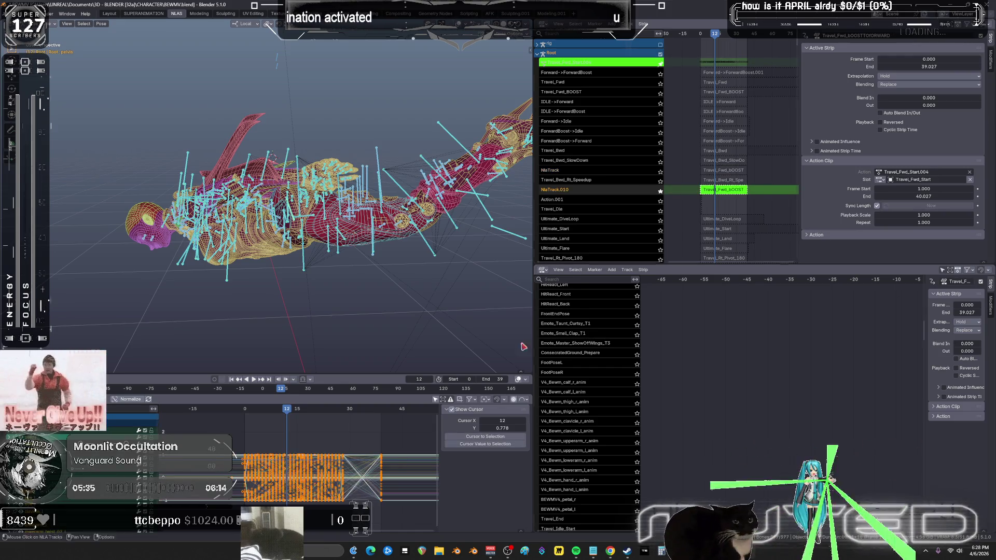
pyautogui.hotkey('ctrl', 'space')
pyautogui.hotkey('ctrl', 'space')
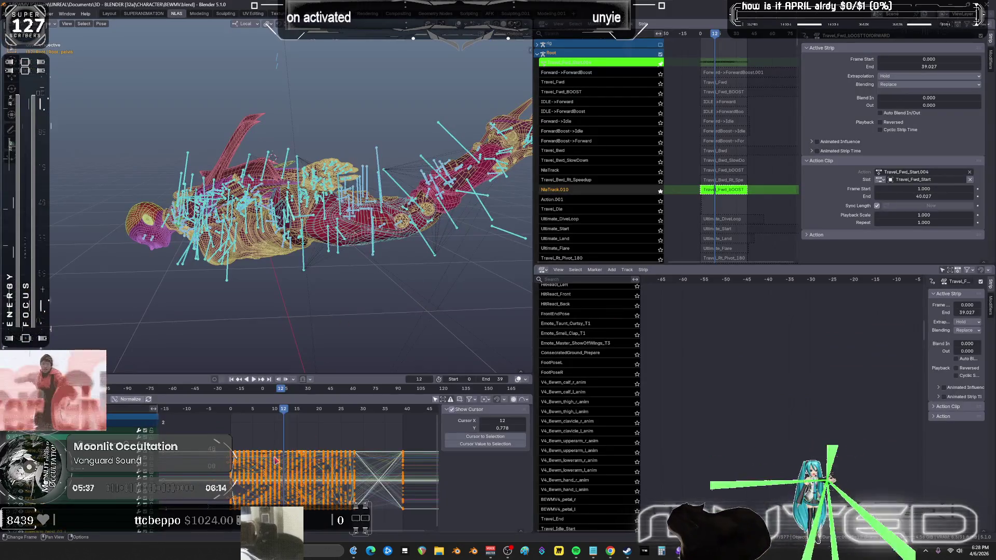
pyautogui.press('space')
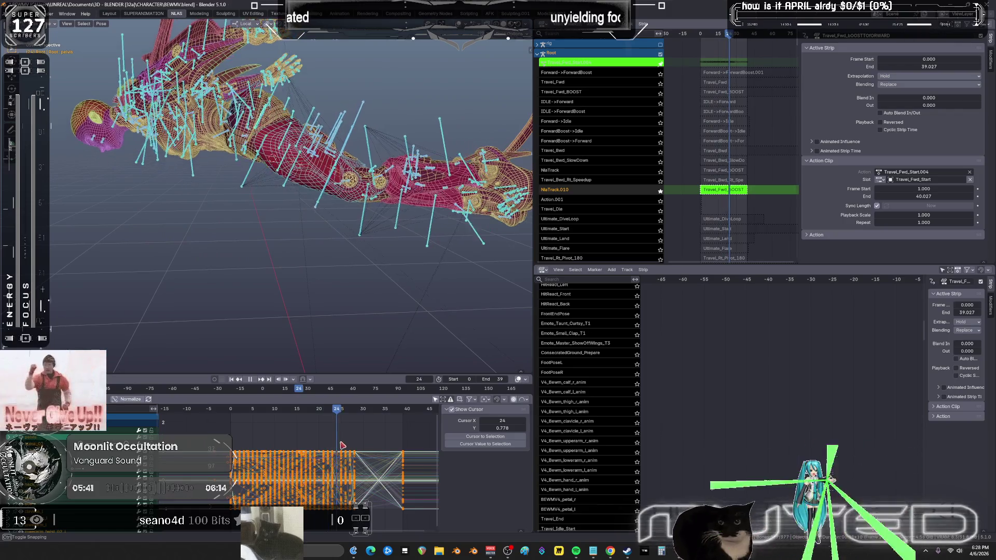
pyautogui.moveTo(352, 448)
pyautogui.mouseDown()
pyautogui.moveTo(411, 457)
pyautogui.moveTo(306, 404)
pyautogui.moveTo(226, 422)
pyautogui.mouseUp()
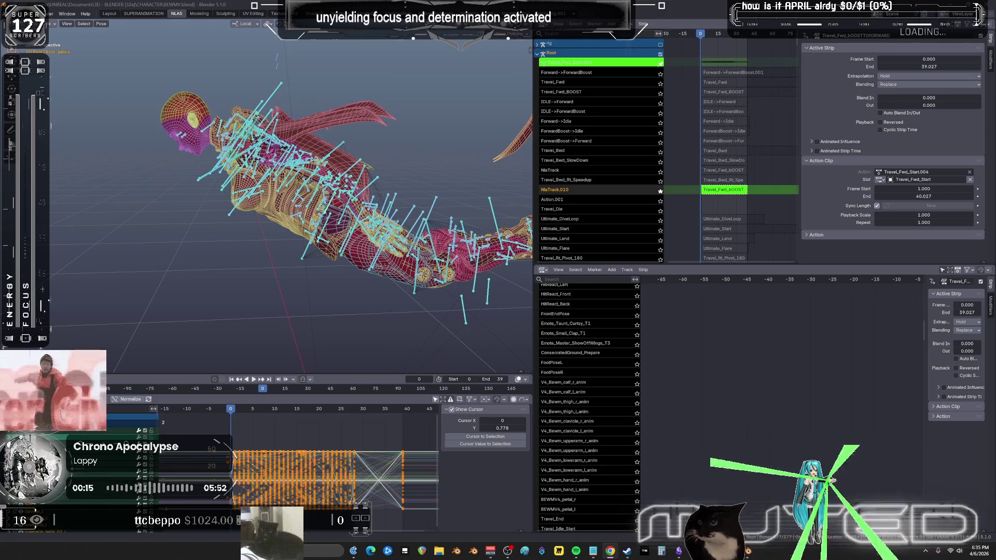
# Switch from Blender over to the Claude chat in the browser.
pyautogui.hotkey('alt', 'Tab')
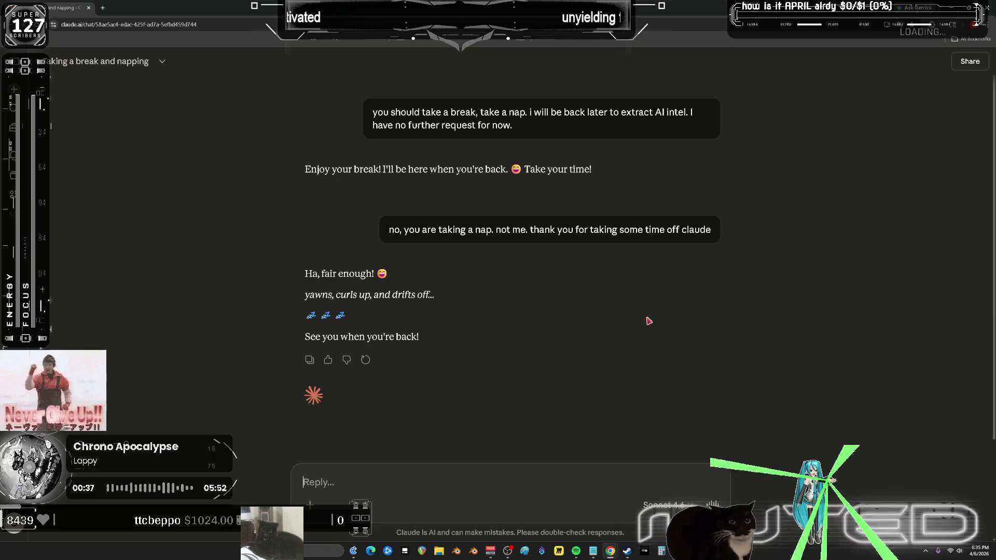
# Thumbs-up Claude's latest reply with the comment 'very kind AI', then return to Blender.
pyautogui.click(327, 360)
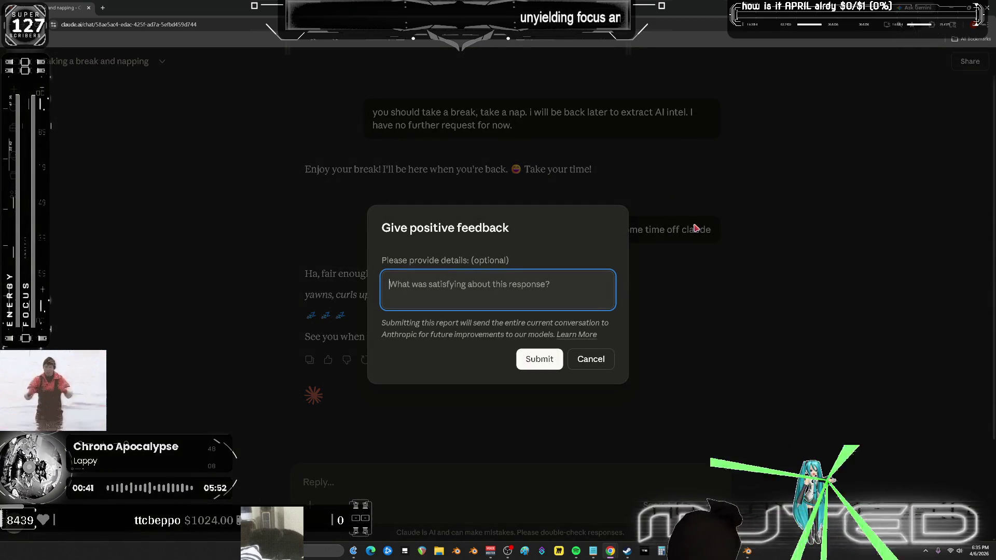
pyautogui.write('very kind AI')
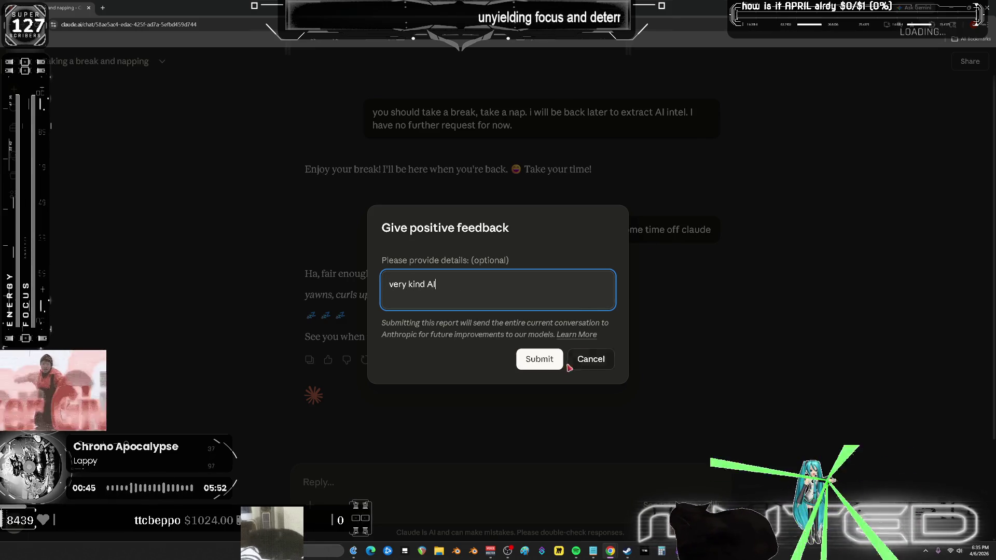
pyautogui.click(539, 358)
pyautogui.hotkey('alt', 'Tab')
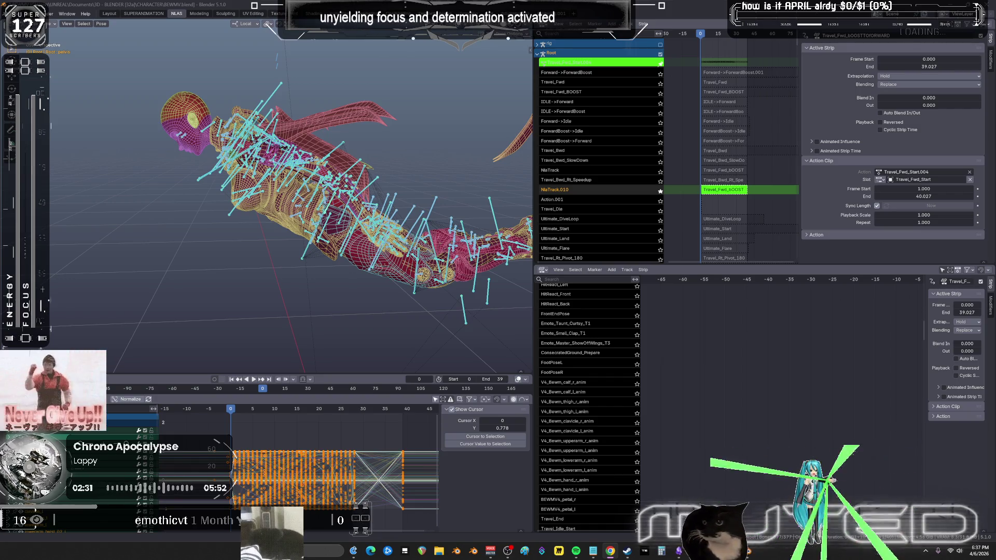
# Widen the 3D viewport and NLA strip area, scrub to frame 5, then return to frame 0.
pyautogui.moveTo(533, 172)
pyautogui.mouseDown()
pyautogui.moveTo(689, 173)
pyautogui.moveTo(658, 172)
pyautogui.mouseUp()
pyautogui.moveTo(823, 140)
pyautogui.mouseDown()
pyautogui.moveTo(827, 131)
pyautogui.moveTo(900, 127)
pyautogui.mouseUp()
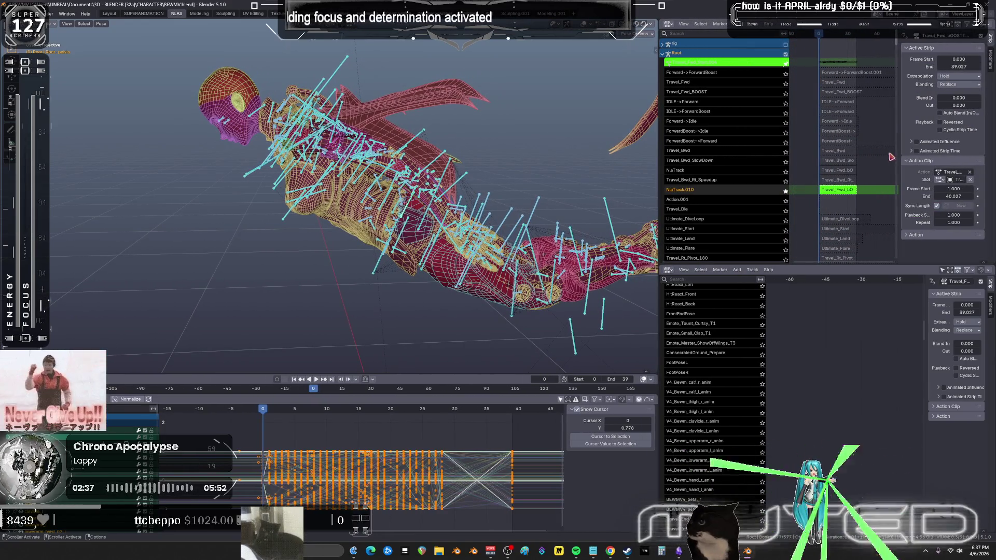
pyautogui.moveTo(263, 410); pyautogui.dragTo(513, 423)
pyautogui.click(264, 414)
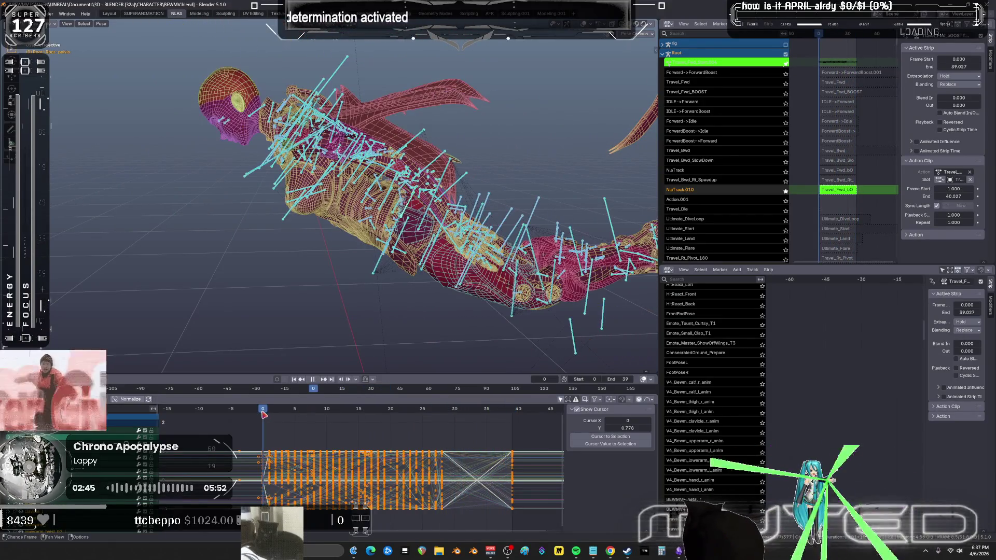
# Mirror all keyframes in time by scaling them along X by -1.
pyautogui.press('a')
pyautogui.press('s')
pyautogui.press('x')
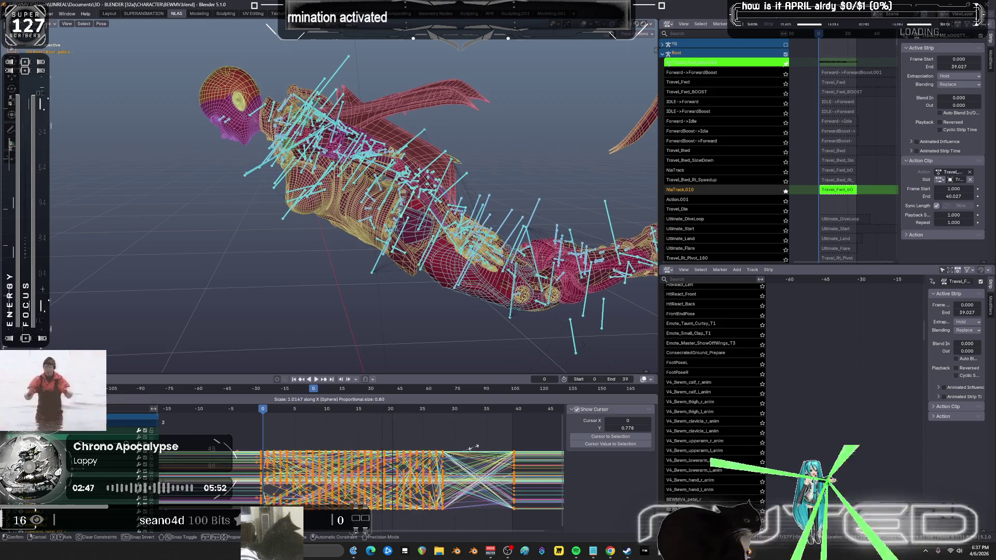
pyautogui.click(475, 451)
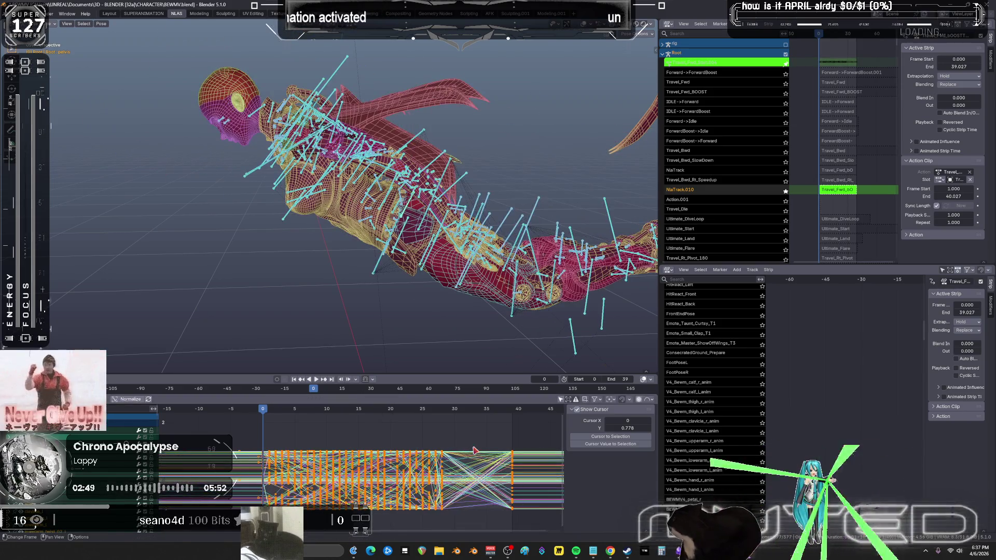
pyautogui.press('s')
pyautogui.press('x')
pyautogui.press('-')
pyautogui.press('1')
pyautogui.press('Return')
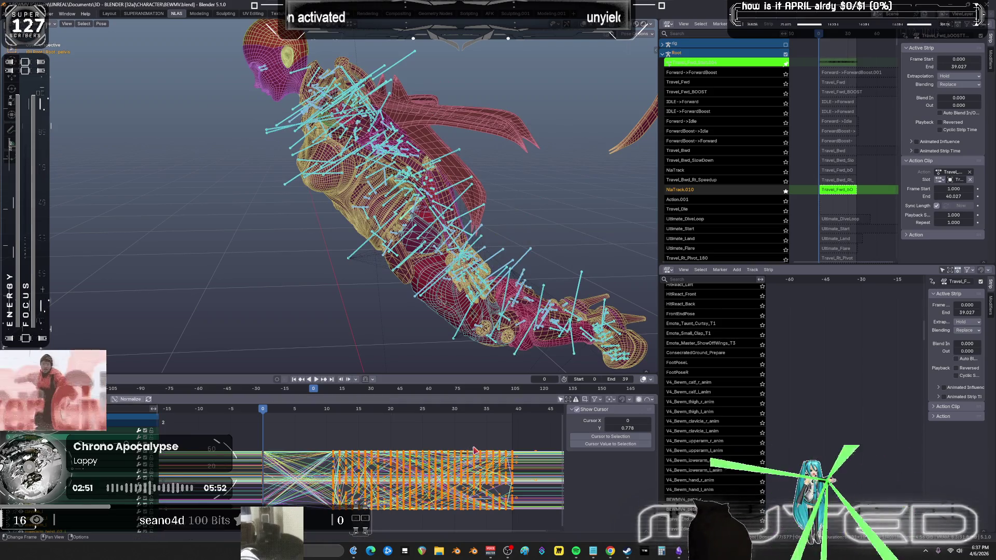
# Play the reversed flight in a maximized viewport with overlays hidden.
pyautogui.click(316, 379)
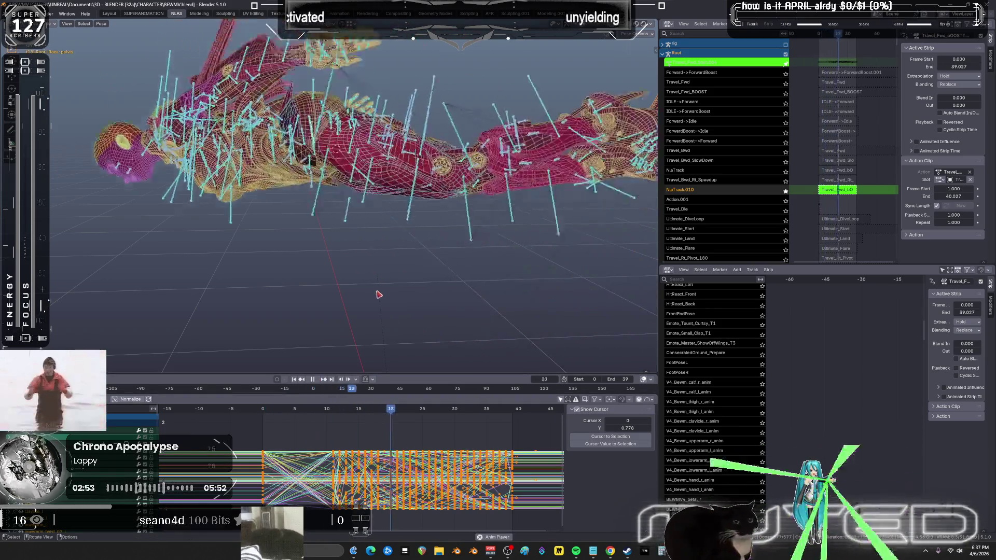
pyautogui.hotkey('ctrl', 'space')
pyautogui.hotkey('shift', 'alt', 'z')
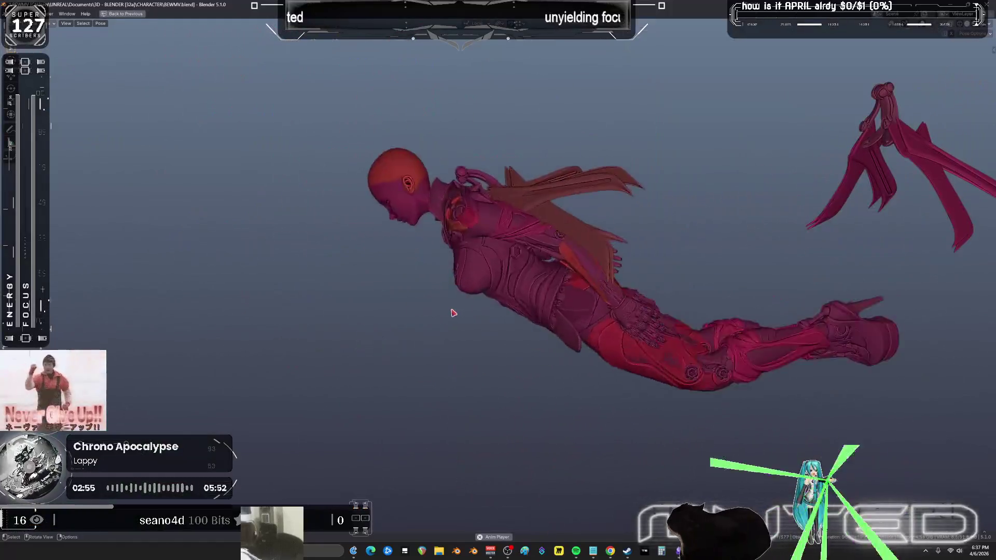
pyautogui.moveTo(453, 315)
pyautogui.mouseDown(button='middle')
pyautogui.moveTo(489, 329)
pyautogui.moveTo(442, 350)
pyautogui.mouseUp(button='middle')
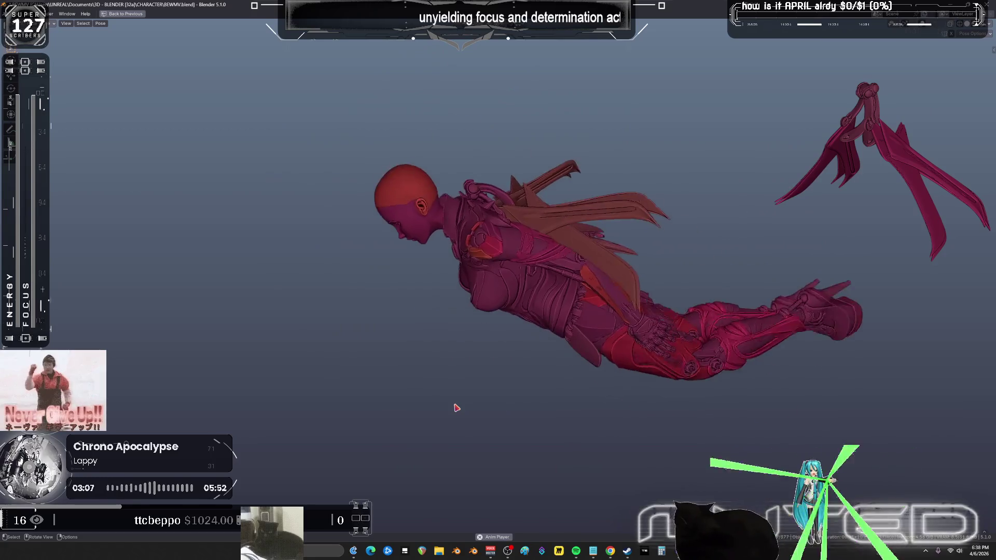
pyautogui.moveTo(400, 300)
pyautogui.mouseDown(button='middle')
pyautogui.moveTo(548, 294)
pyautogui.moveTo(484, 313)
pyautogui.moveTo(469, 329)
pyautogui.moveTo(459, 319)
pyautogui.moveTo(592, 276)
pyautogui.mouseUp(button='middle')
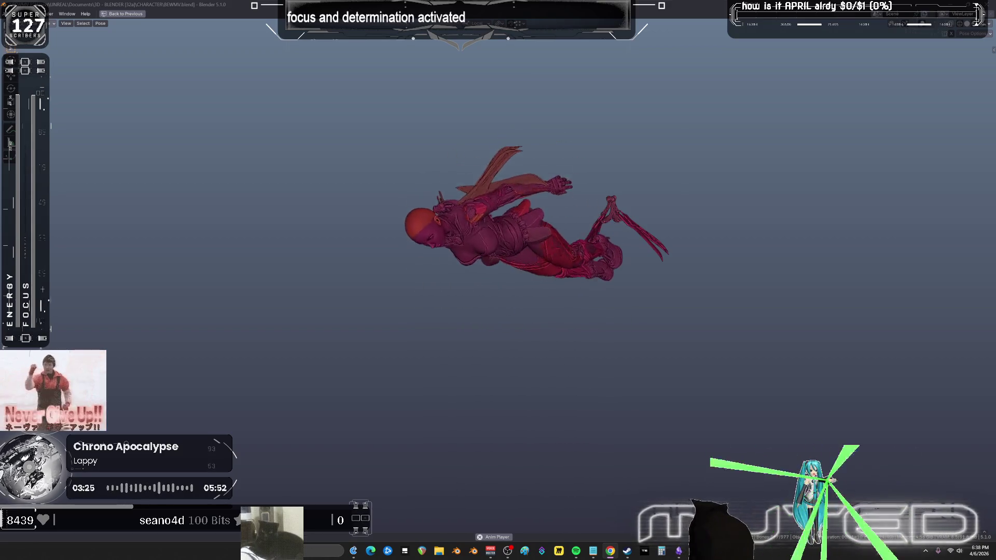
pyautogui.hotkey('alt', 'Tab')
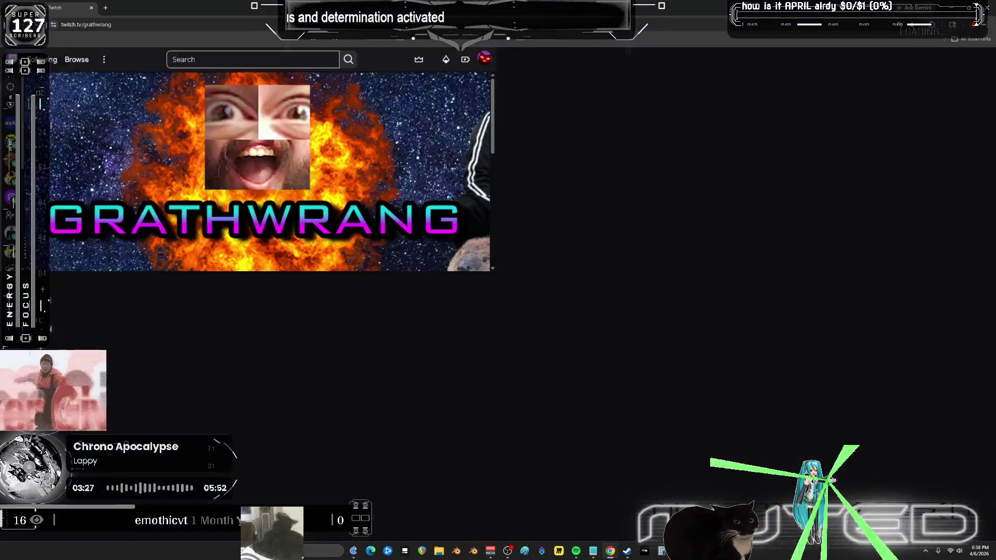
# Show the channel's stream page and scroll through its Power-ups & Rewards list.
pyautogui.click(315, 362)
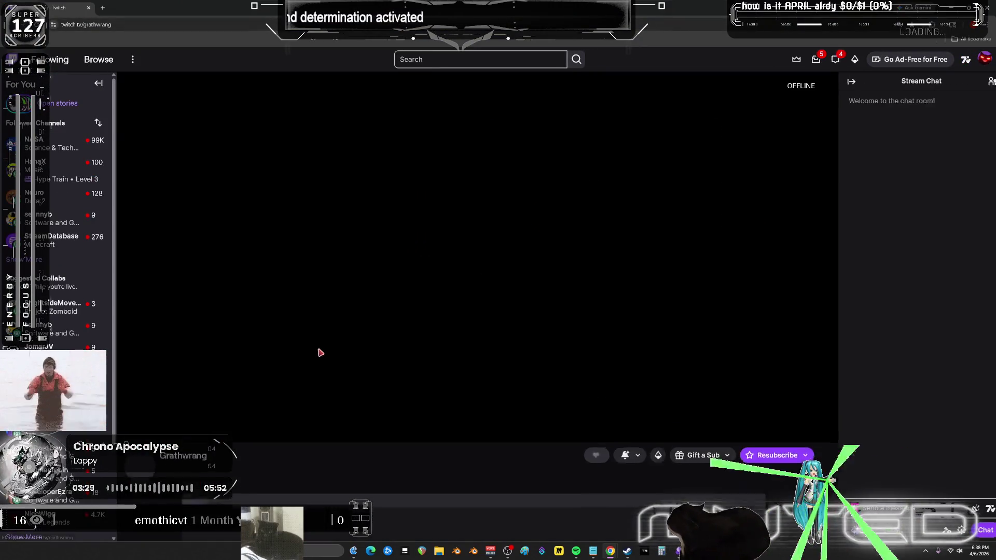
pyautogui.click(877, 530)
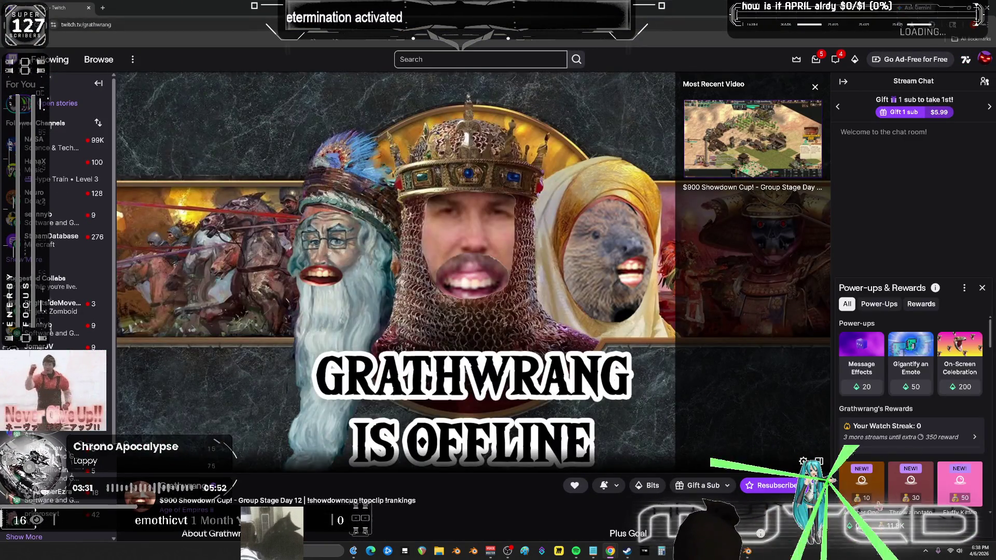
pyautogui.scroll(-2, 932, 428)
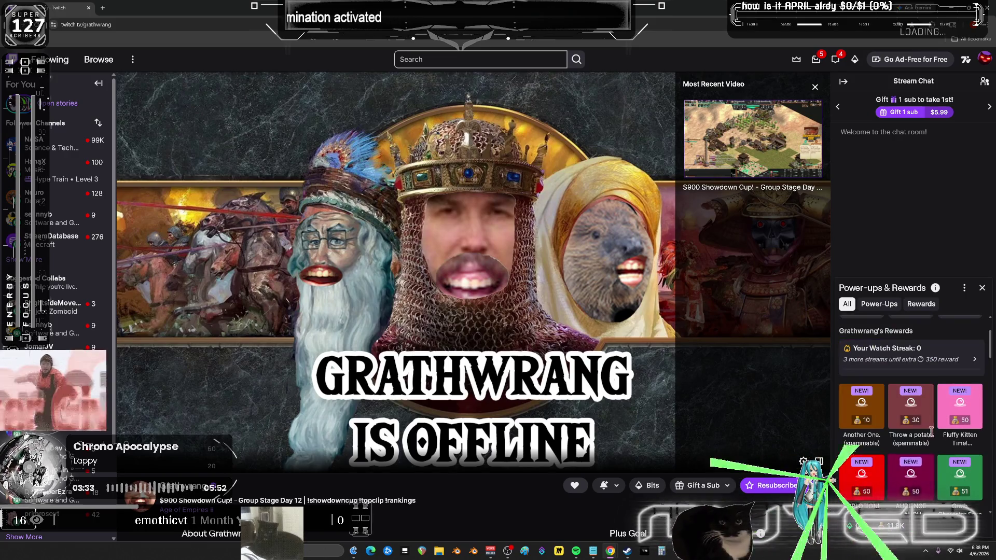
pyautogui.scroll(-2, 938, 482)
pyautogui.scroll(-3, 938, 482)
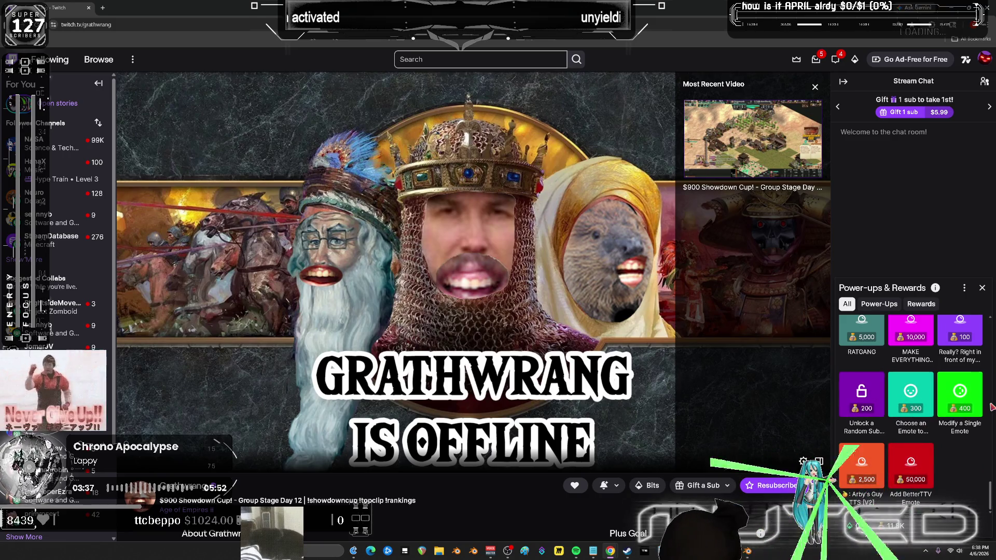
# Unlock a random sub emote, share it in chat, and switch back to Blender.
pyautogui.click(882, 404)
pyautogui.click(885, 414)
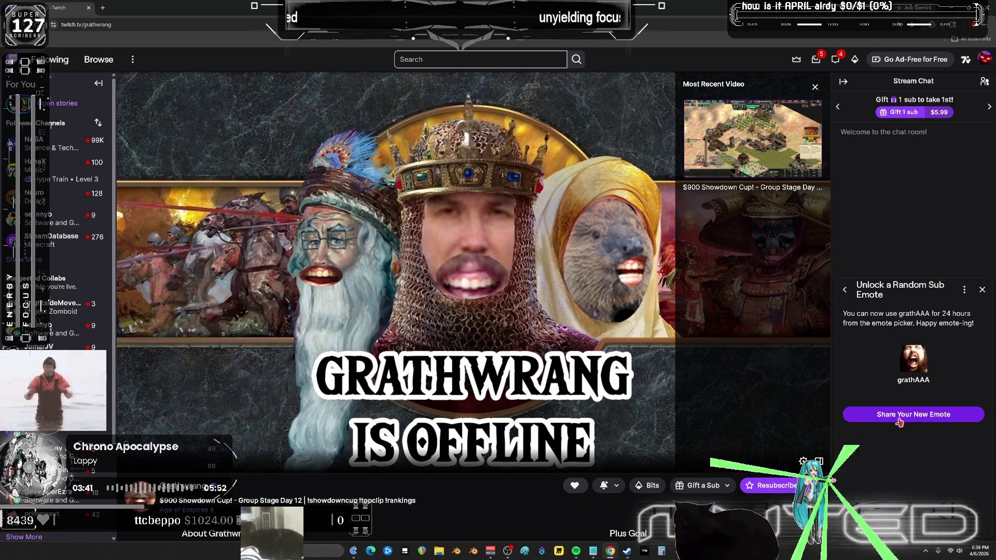
pyautogui.click(899, 422)
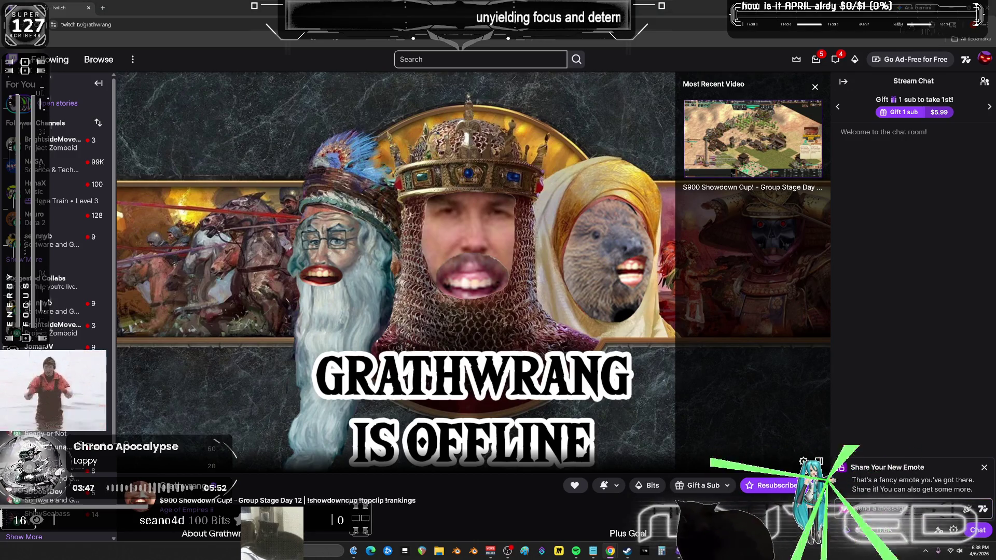
pyautogui.hotkey('alt', 'Tab')
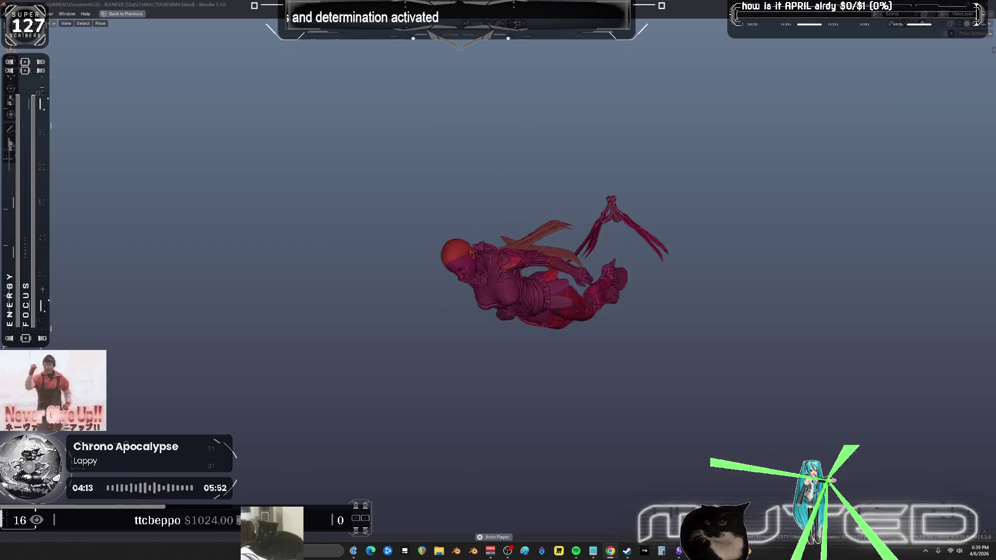
pyautogui.hotkey('alt', 'Tab')
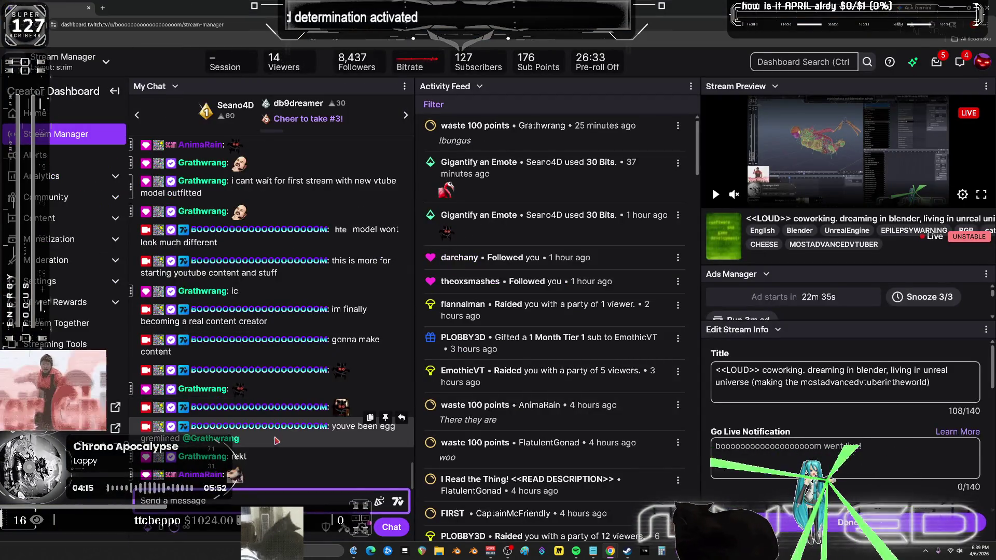
# Leave the Twitch Stream Manager and return to Blender's full-screen flying animation.
pyautogui.keyDown('ctrl'); pyautogui.scroll(4, 352, 423); pyautogui.keyUp('ctrl')
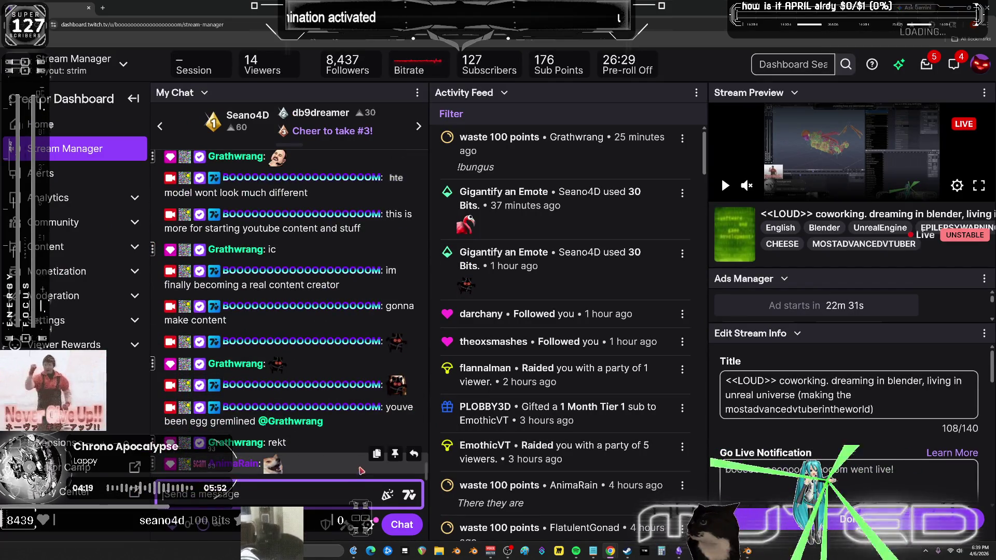
pyautogui.moveTo(397, 393)
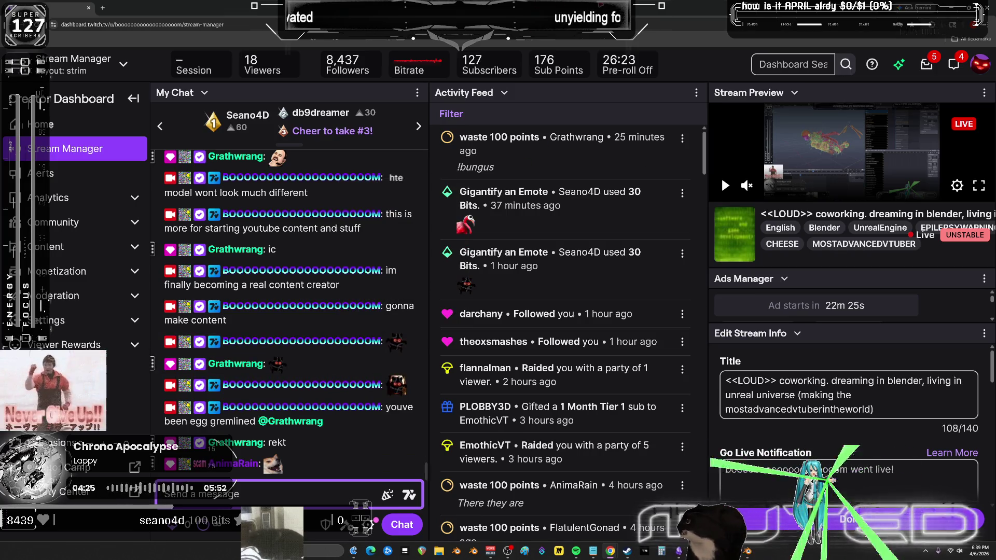
pyautogui.hotkey('alt', 'Tab')
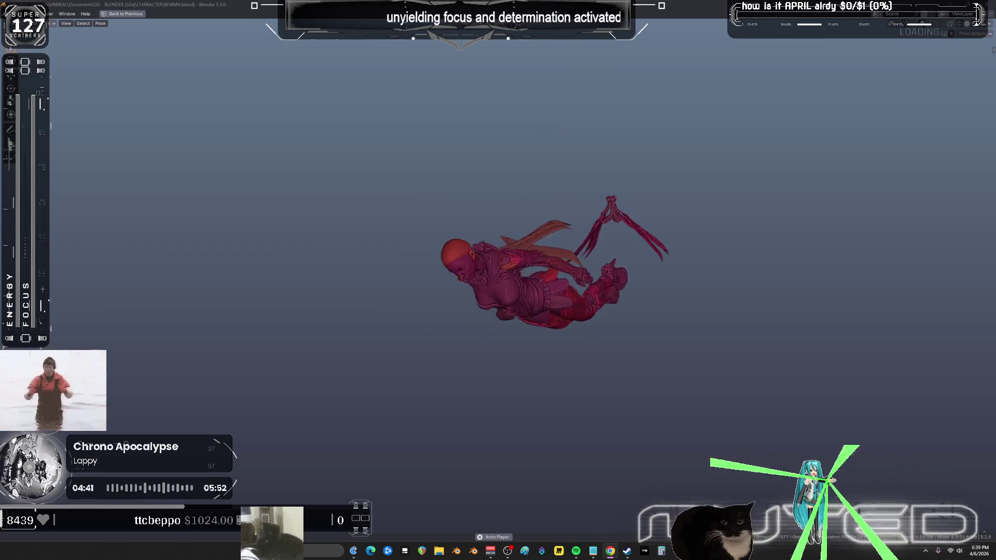
# Restore the multi-editor layout, replay the flight from frame 0, then stop playback.
pyautogui.hotkey('ctrl', 'space')
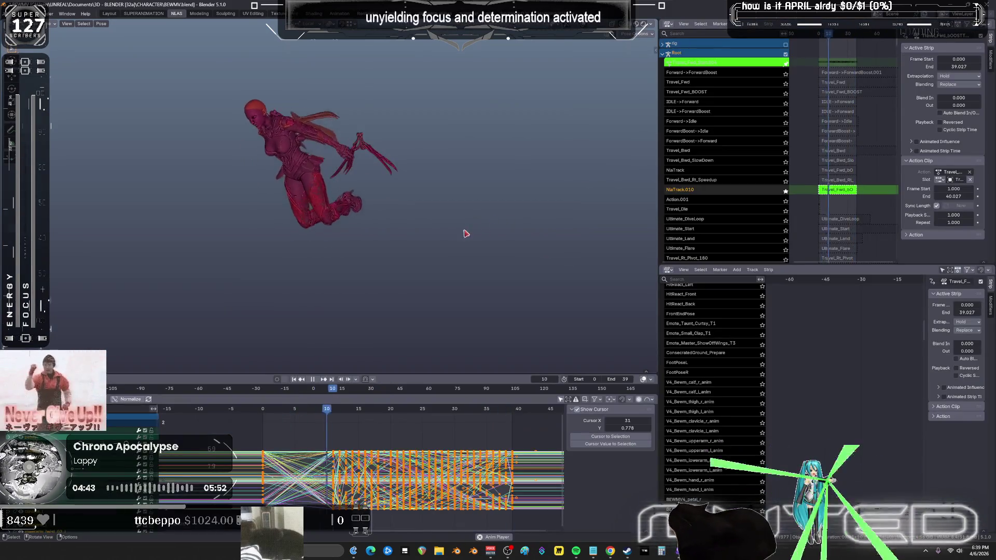
pyautogui.click(310, 385)
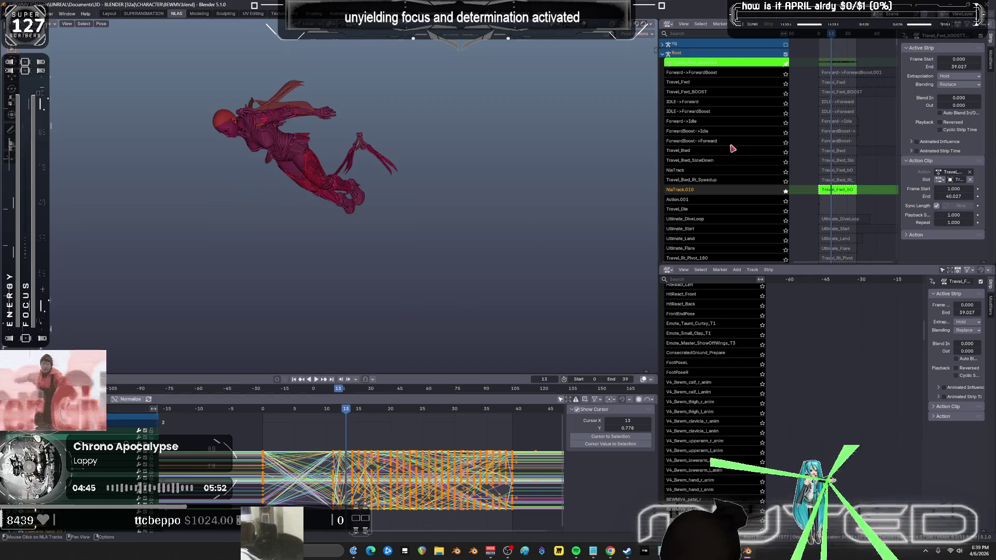
pyautogui.click(262, 411)
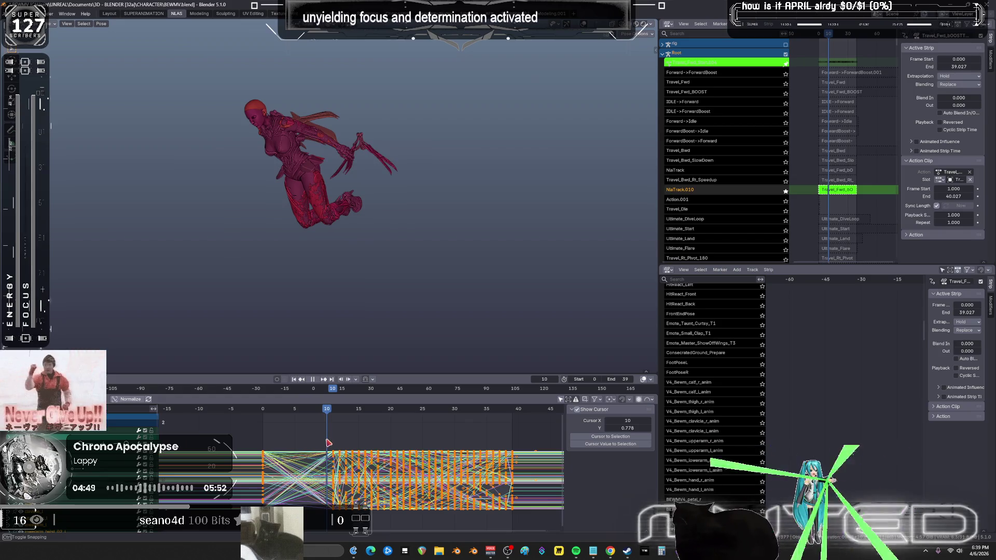
pyautogui.press('space')
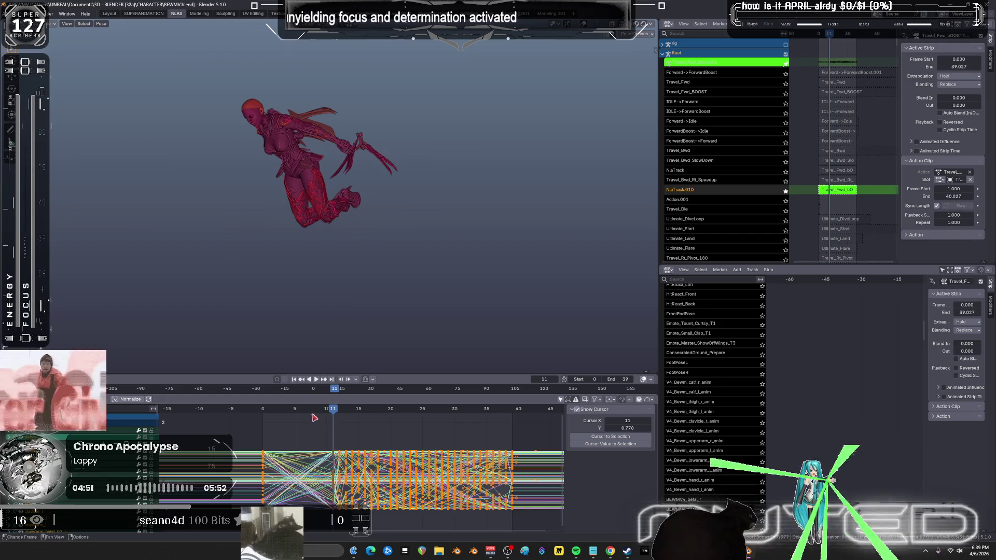
# At frame 7, blend a breakdown pose with Shift+E, key it, and preview playback.
pyautogui.click(307, 409)
pyautogui.hotkey('shift', 'alt', 'z')
pyautogui.hotkey('shift', 'e')
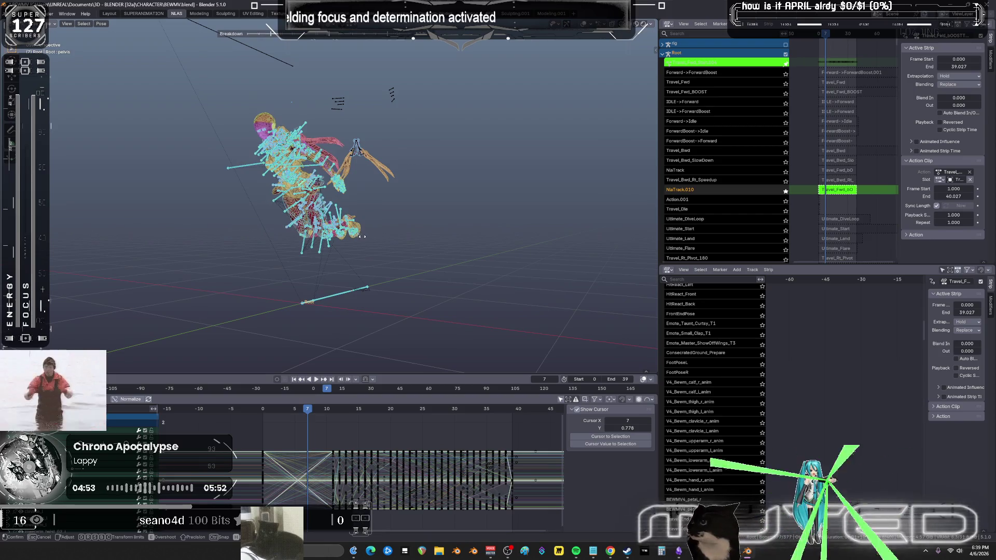
pyautogui.click(415, 242)
pyautogui.press('k')
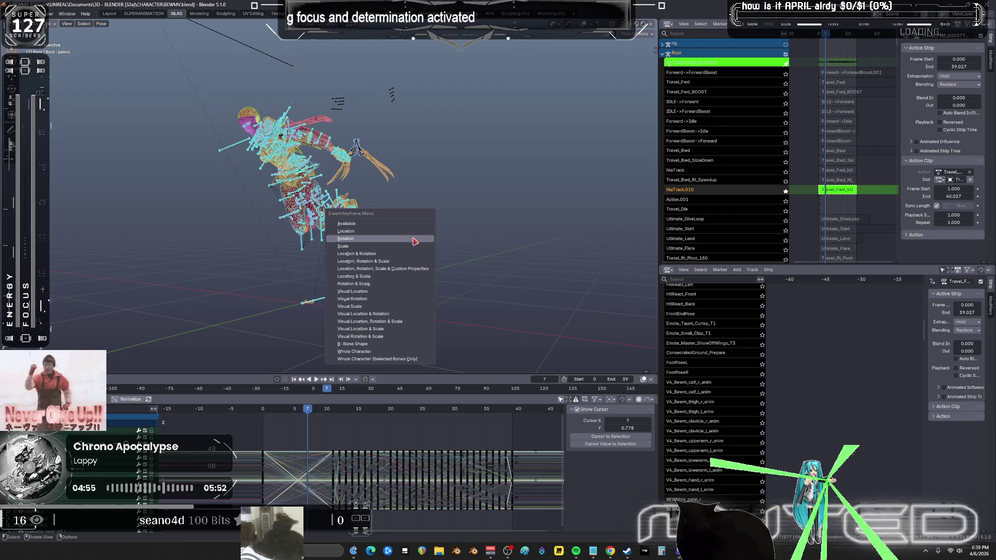
pyautogui.press('Return')
pyautogui.press('space')
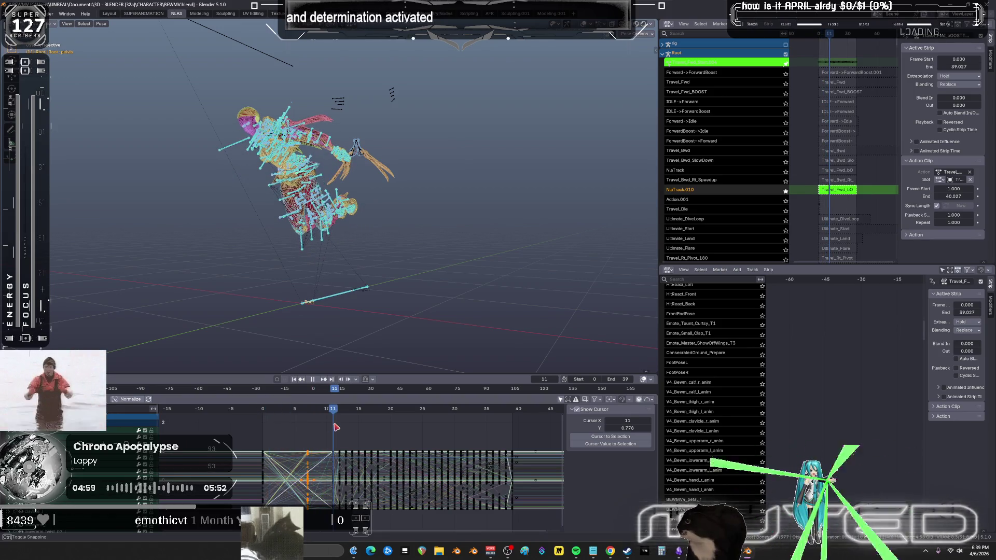
pyautogui.press('Escape')
# Readjust and rekey the frame-7 breakdown, replay, then hide overlays and rewind to frame 1.
pyautogui.hotkey('shift', 'e')
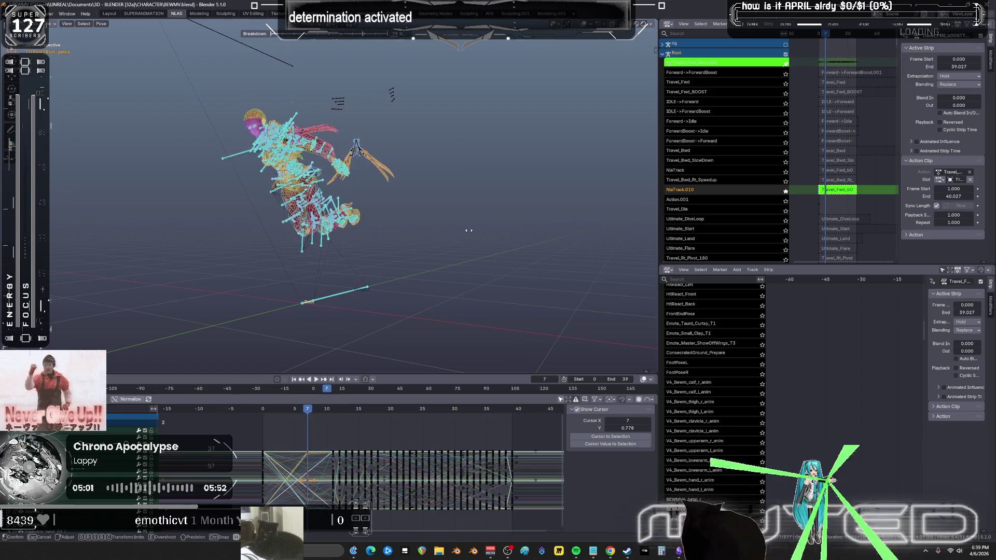
pyautogui.click(403, 239)
pyautogui.press('k')
pyautogui.press('Return')
pyautogui.press('space')
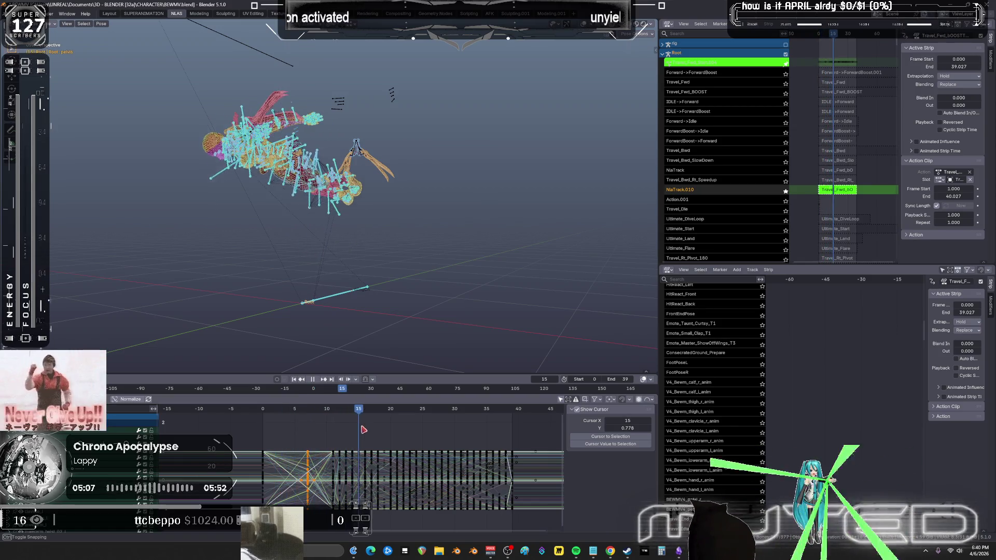
pyautogui.press('space')
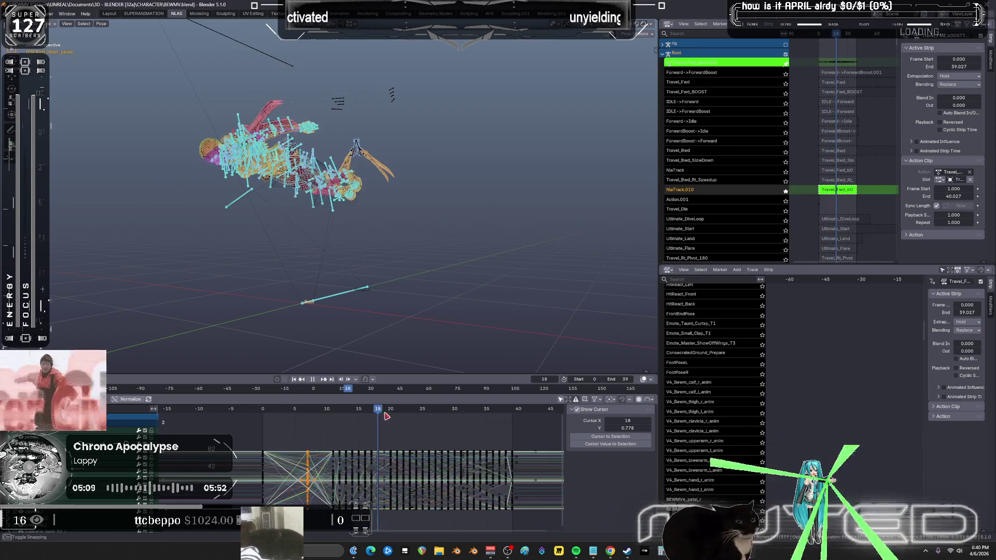
pyautogui.moveTo(434, 217)
pyautogui.mouseDown(button='middle')
pyautogui.moveTo(436, 228)
pyautogui.moveTo(324, 337)
pyautogui.mouseUp(button='middle')
pyautogui.hotkey('shift', 'alt', 'z')
pyautogui.moveTo(343, 415); pyautogui.dragTo(280, 421)
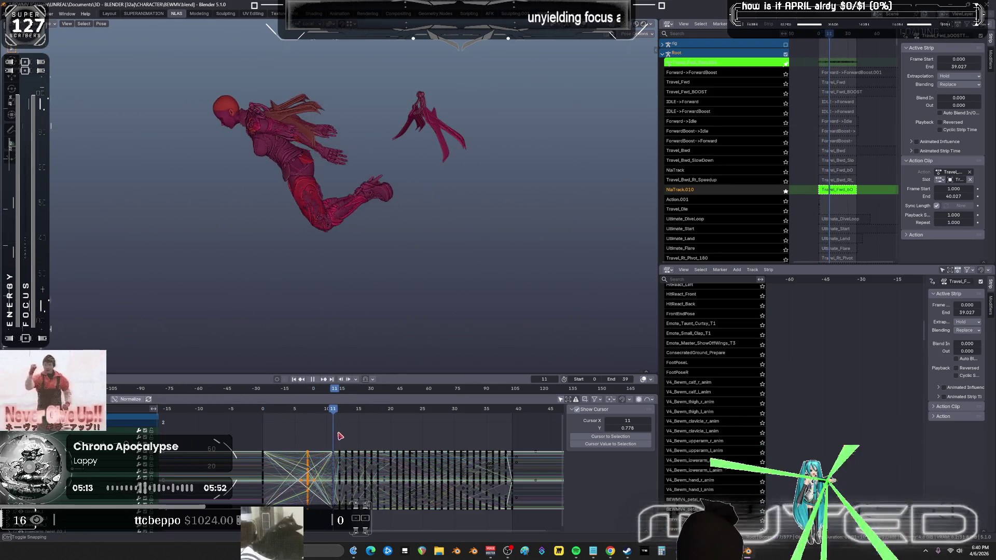
# Try sliding a column of keys 3 frames earlier, review playback, then undo.
pyautogui.click(260, 435)
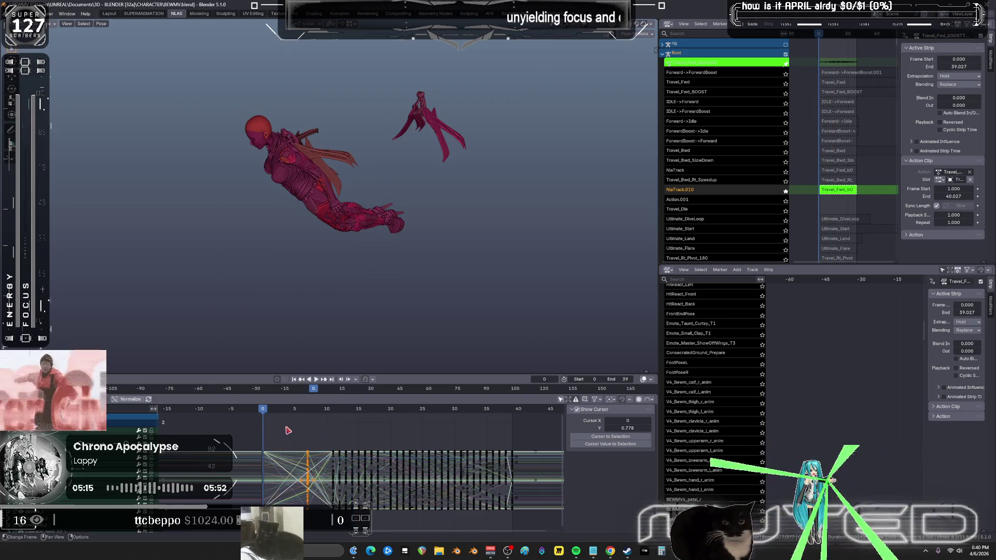
pyautogui.press('space')
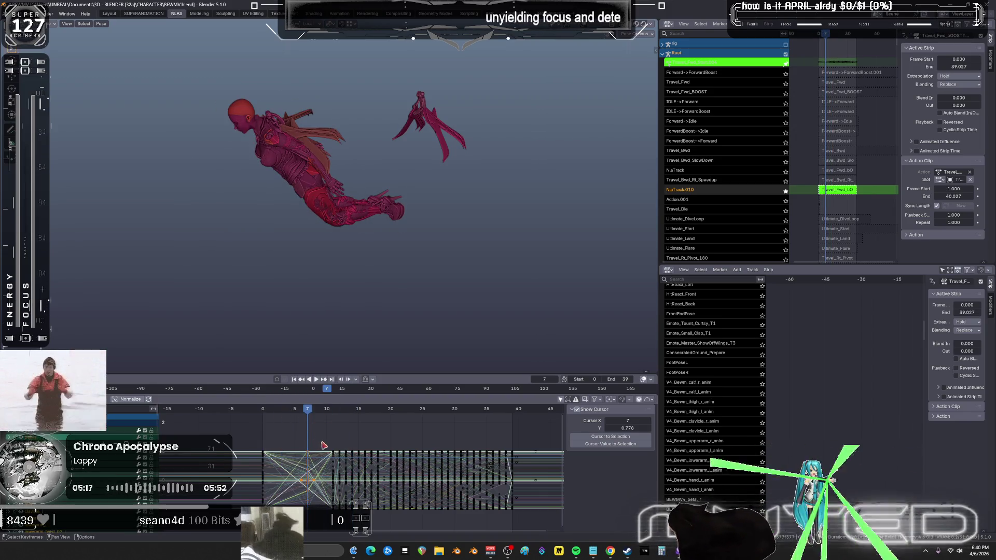
pyautogui.moveTo(322, 439); pyautogui.dragTo(307, 518)
pyautogui.moveTo(334, 470); pyautogui.dragTo(323, 461)
pyautogui.press('g')
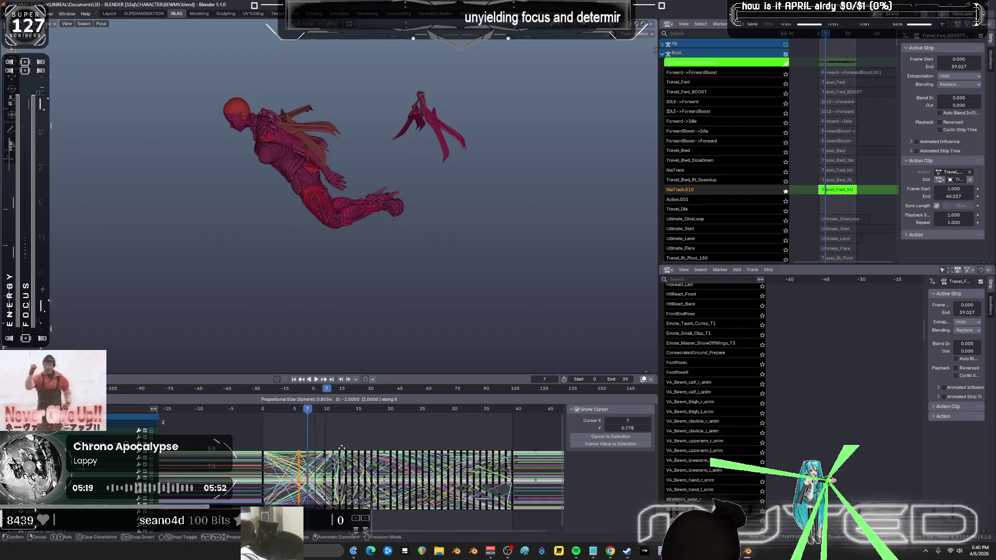
pyautogui.click(326, 427)
pyautogui.press('space')
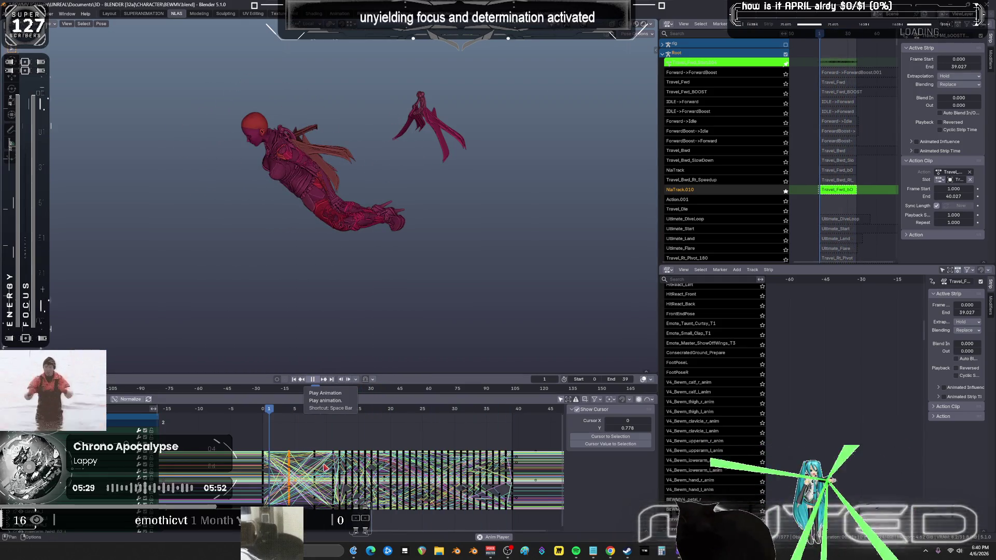
pyautogui.press('space')
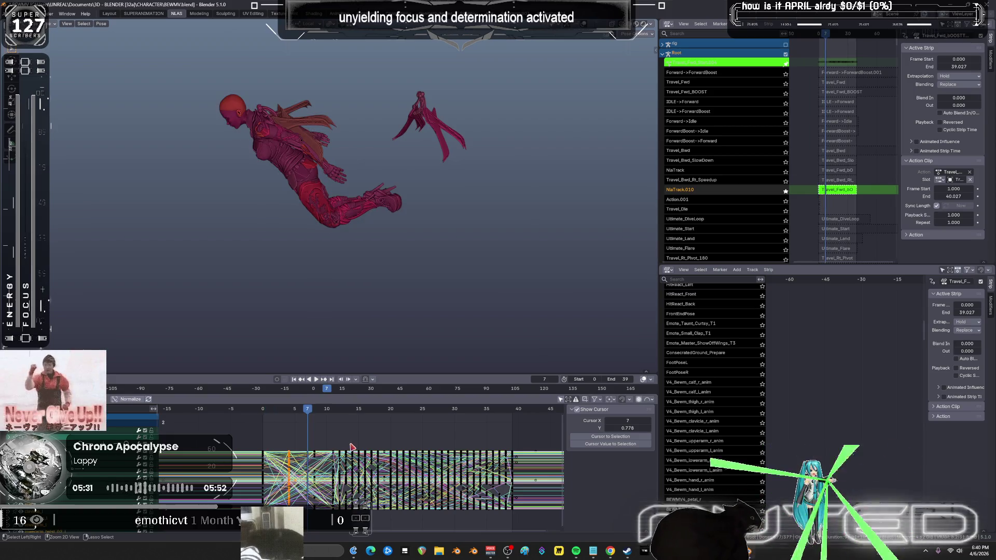
pyautogui.hotkey('ctrl', 'z')
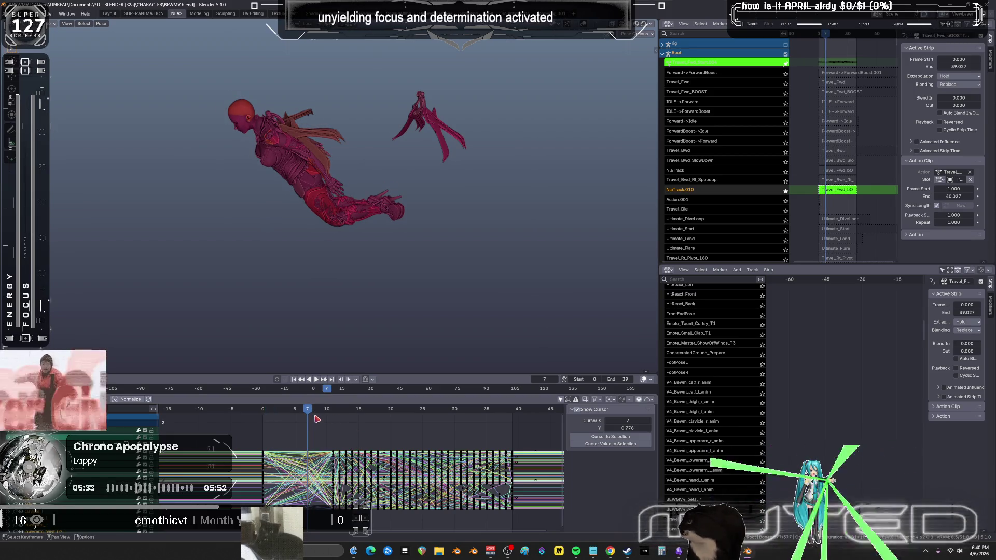
# Select the keys near frame 6 and shift them earlier in time.
pyautogui.press('g')
pyautogui.press('x')
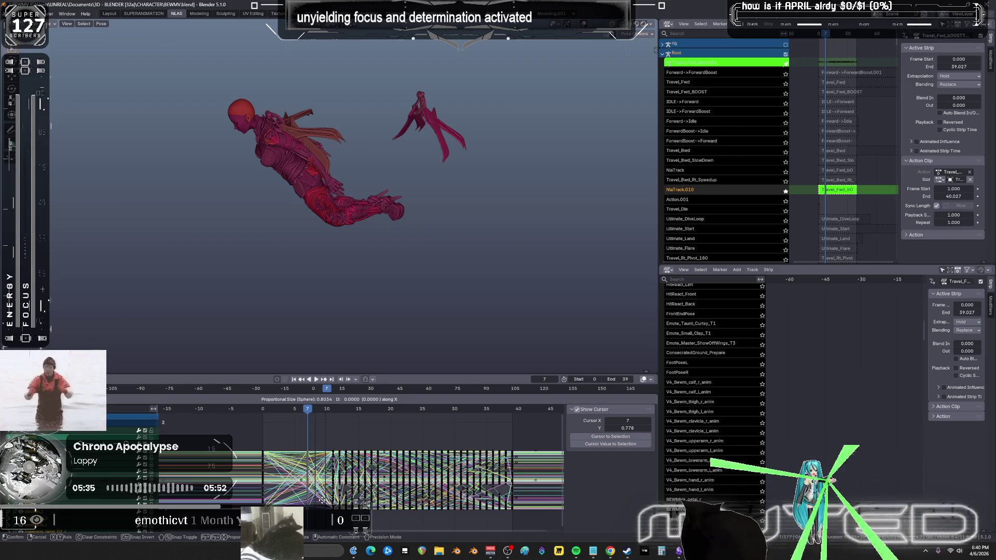
pyautogui.press('Escape')
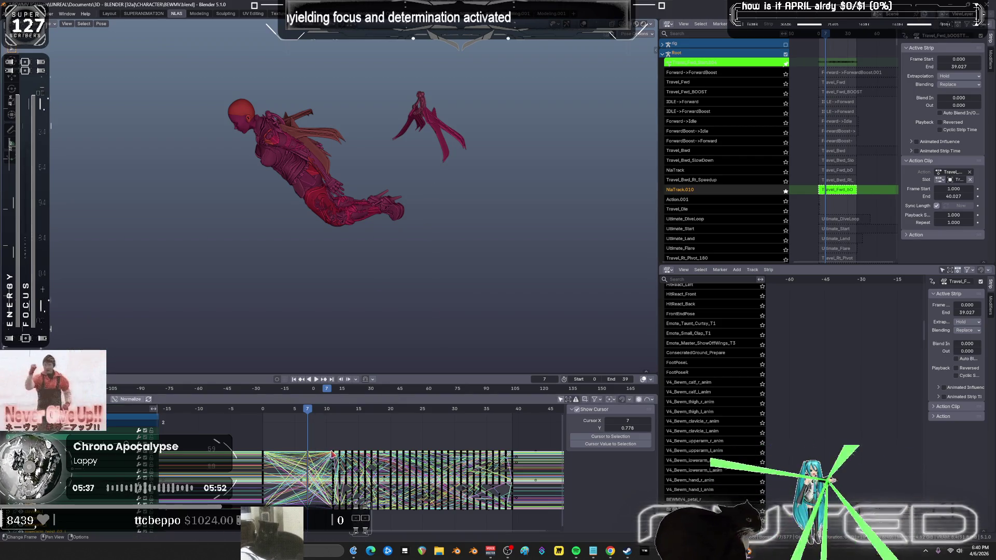
pyautogui.moveTo(299, 438)
pyautogui.mouseDown()
pyautogui.moveTo(314, 450)
pyautogui.moveTo(317, 521)
pyautogui.mouseUp()
pyautogui.press('g')
pyautogui.press('x')
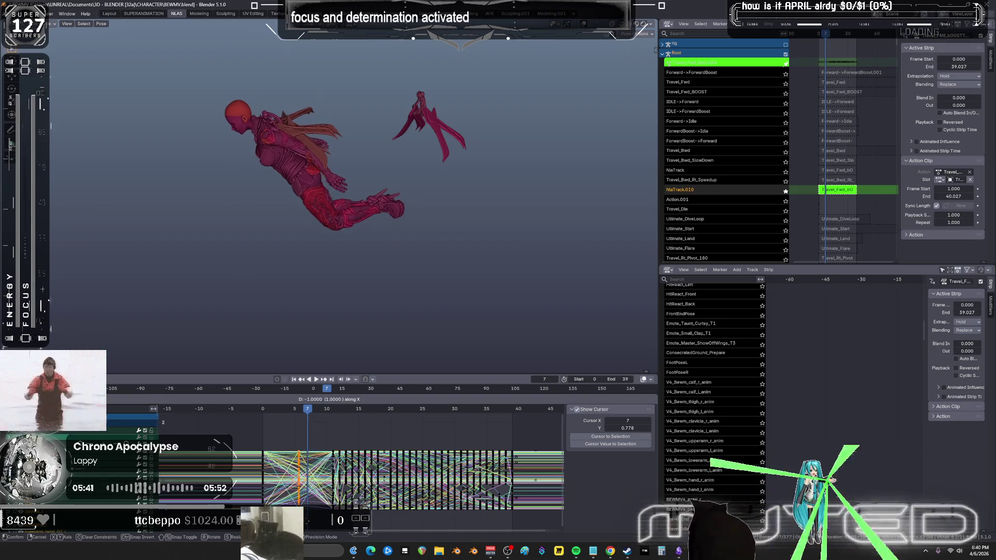
pyautogui.moveTo(304, 521)
pyautogui.click(325, 445)
# Shift the keys near frame 10 three frames earlier, review, then nudge them one frame later.
pyautogui.moveTo(325, 435); pyautogui.dragTo(332, 518)
pyautogui.press('g')
pyautogui.press('x')
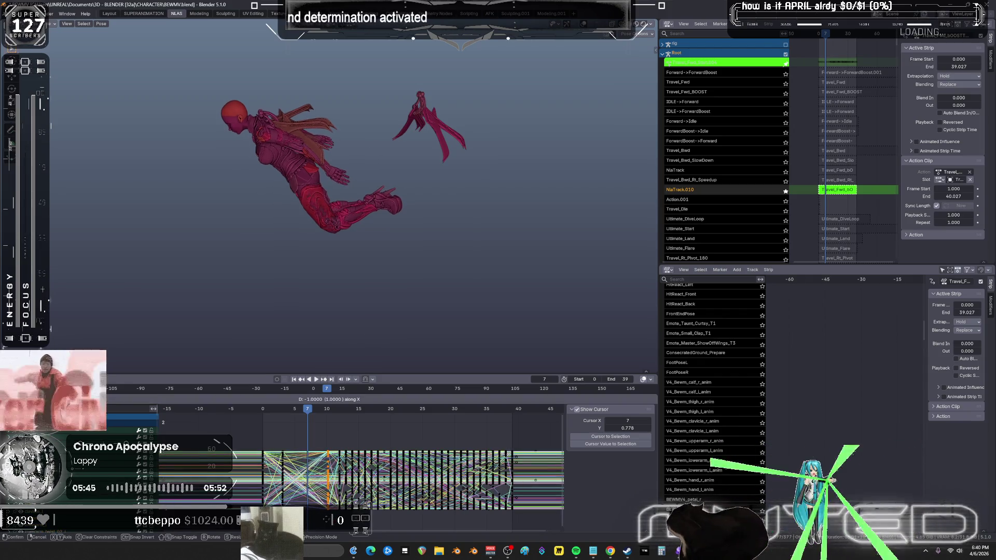
pyautogui.click(319, 396)
pyautogui.press('space')
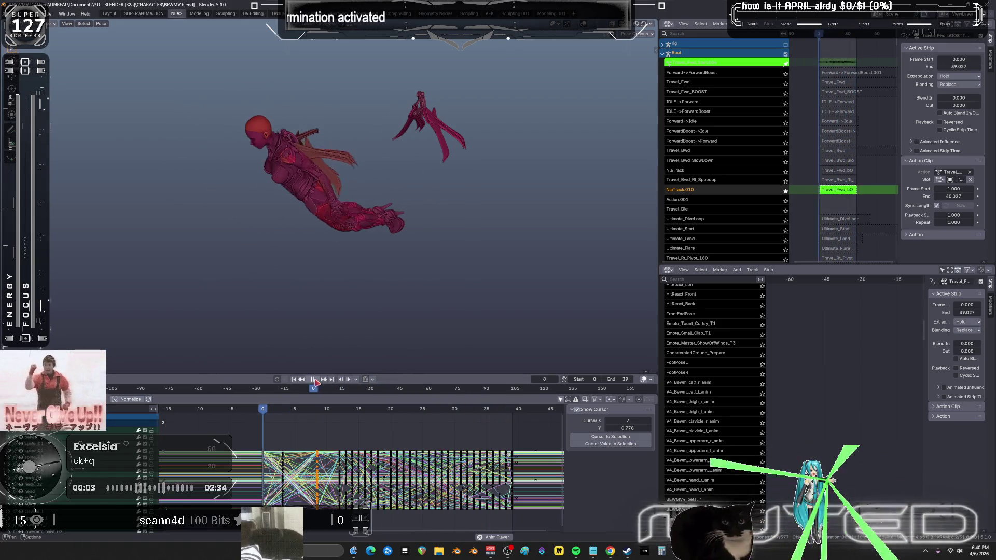
pyautogui.press('space')
pyautogui.press('g')
pyautogui.press('x')
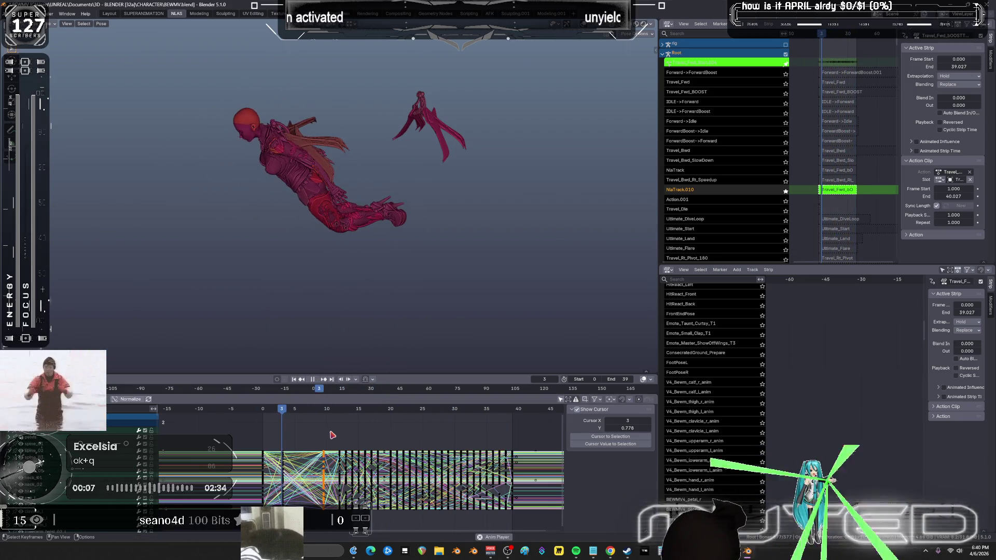
pyautogui.click(330, 431)
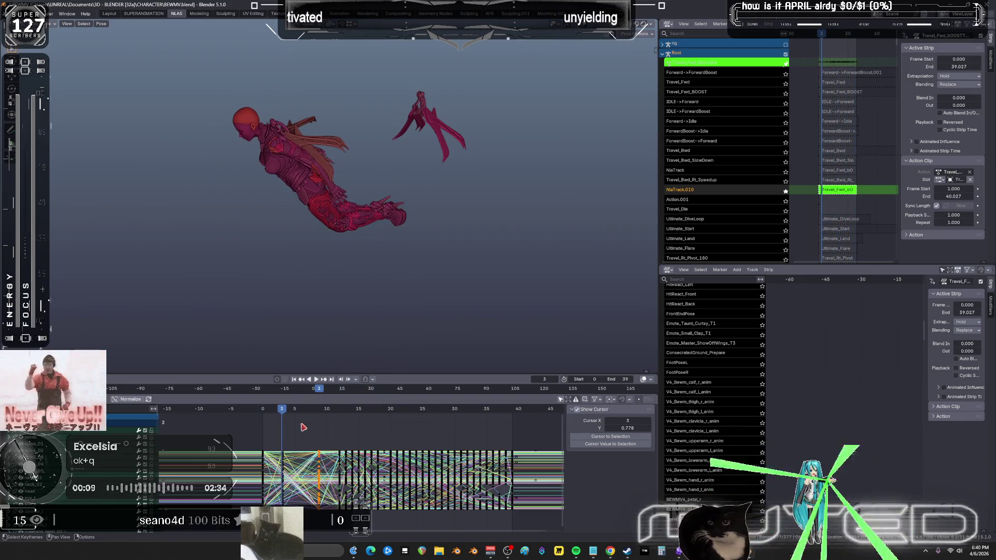
# Select all keys, check the Key > Snap options, and show the rig overlays.
pyautogui.press('a')
pyautogui.click(99, 398)
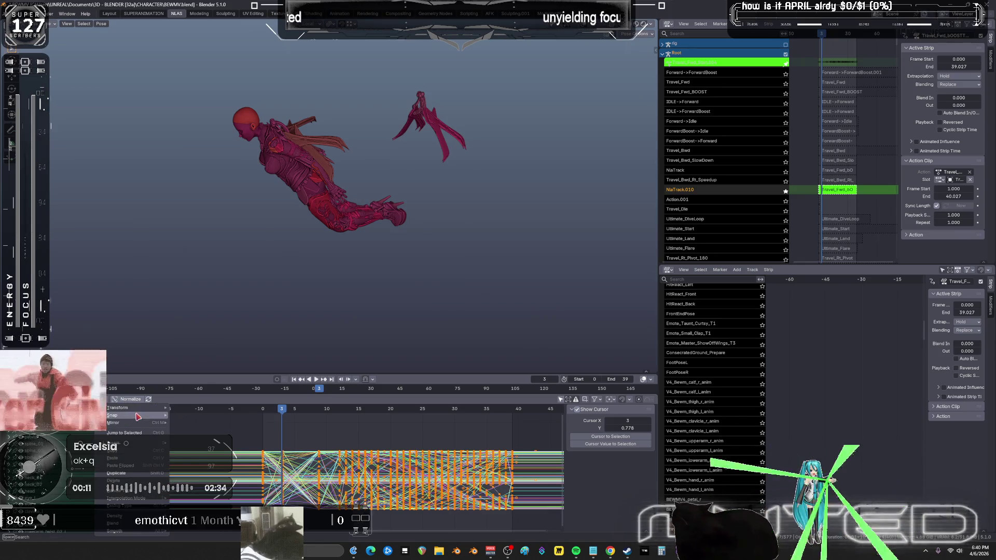
pyautogui.moveTo(156, 416)
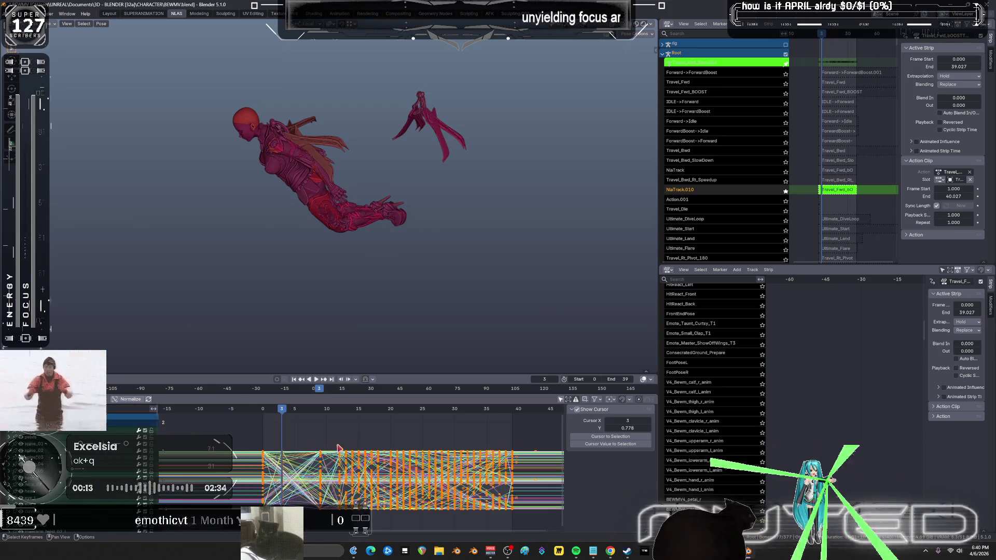
pyautogui.hotkey('shift', 'alt', 'z')
pyautogui.moveTo(369, 240); pyautogui.dragTo(354, 247, button='middle')
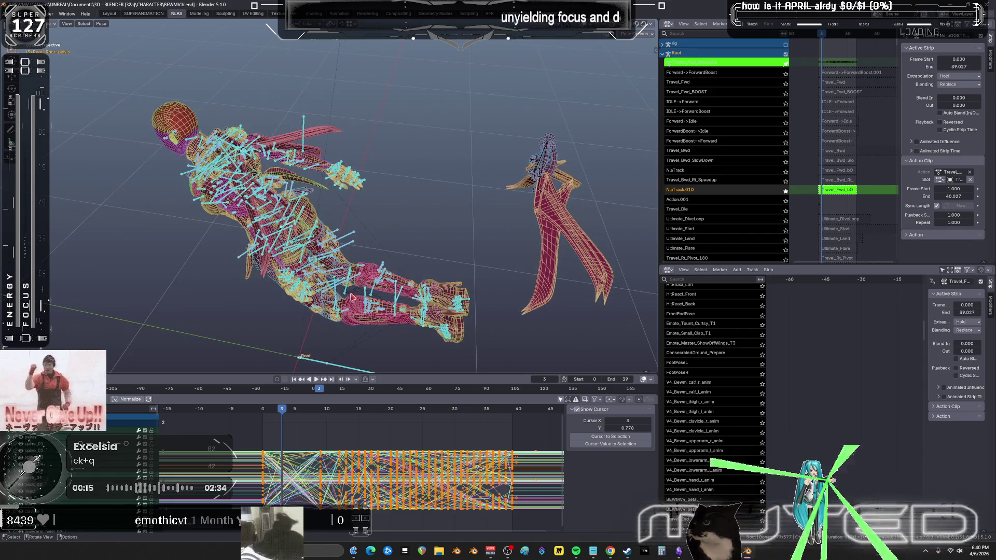
# Widen the NLA editors and tab the Travel_Fwd_bOOSTTOFORWARD strip in and out of tweak mode.
pyautogui.moveTo(515, 410); pyautogui.dragTo(258, 428)
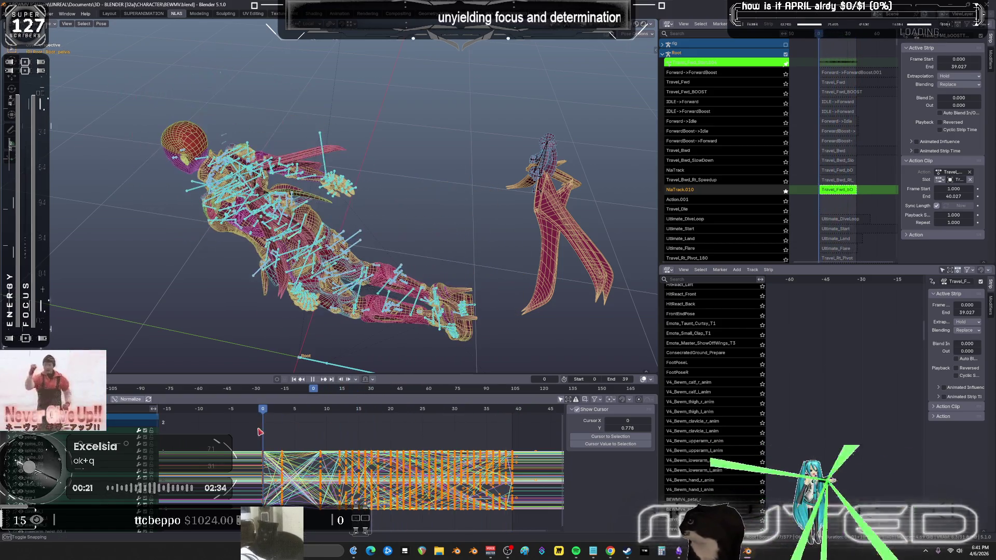
pyautogui.moveTo(839, 198); pyautogui.dragTo(828, 197, button='middle')
pyautogui.moveTo(659, 204); pyautogui.dragTo(406, 203)
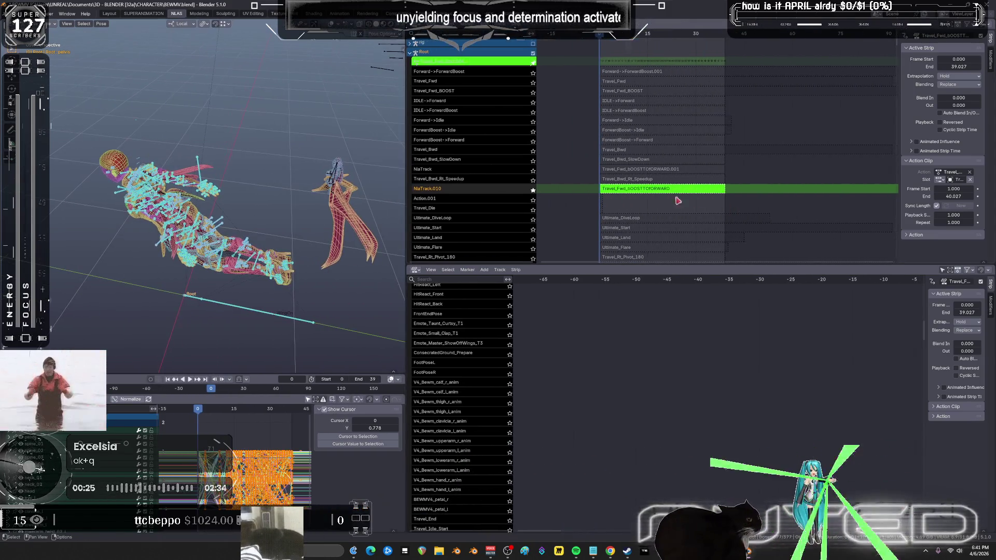
pyautogui.click(657, 190)
pyautogui.press('Tab')
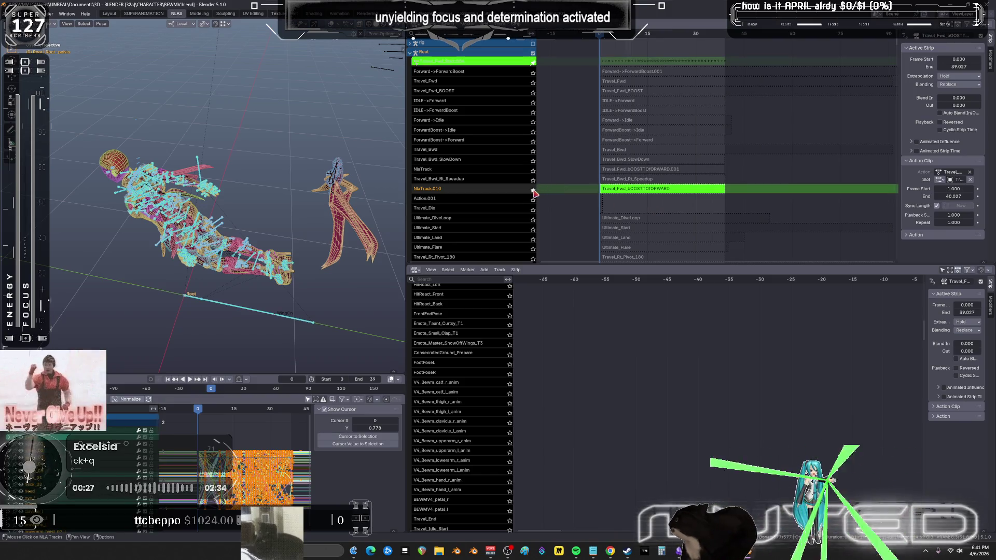
pyautogui.press('Tab')
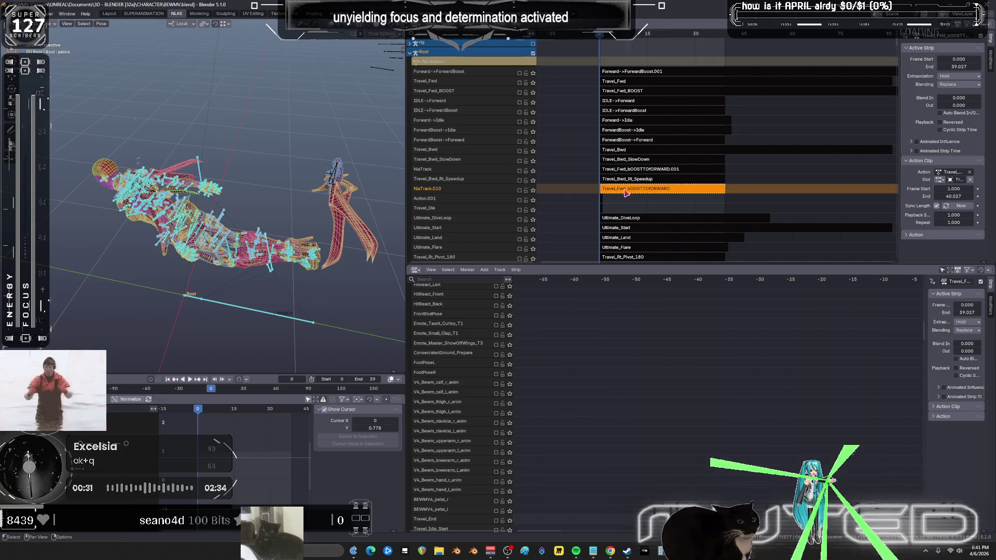
# Solo NlaTrack.010 and preview its playback.
pyautogui.click(532, 190)
pyautogui.press('space')
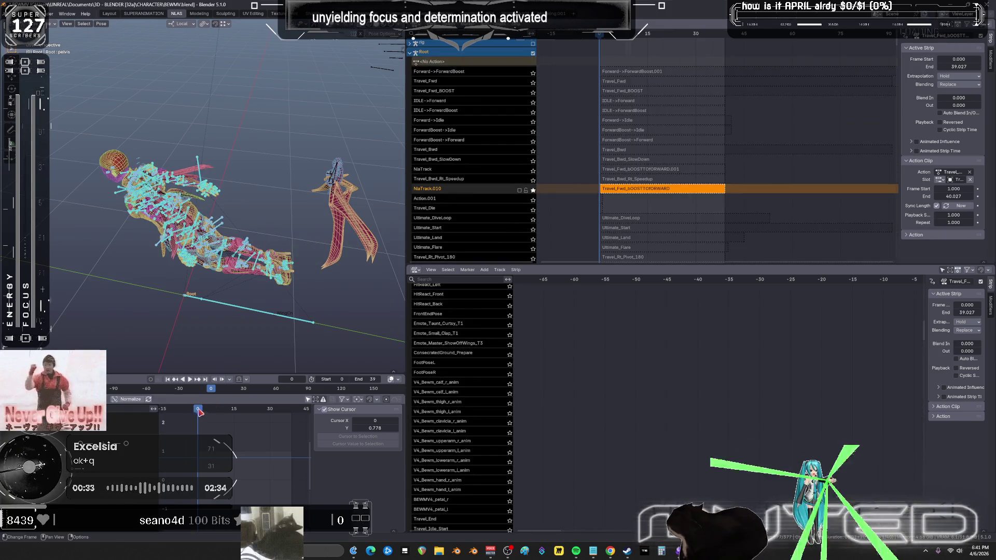
pyautogui.press('Escape')
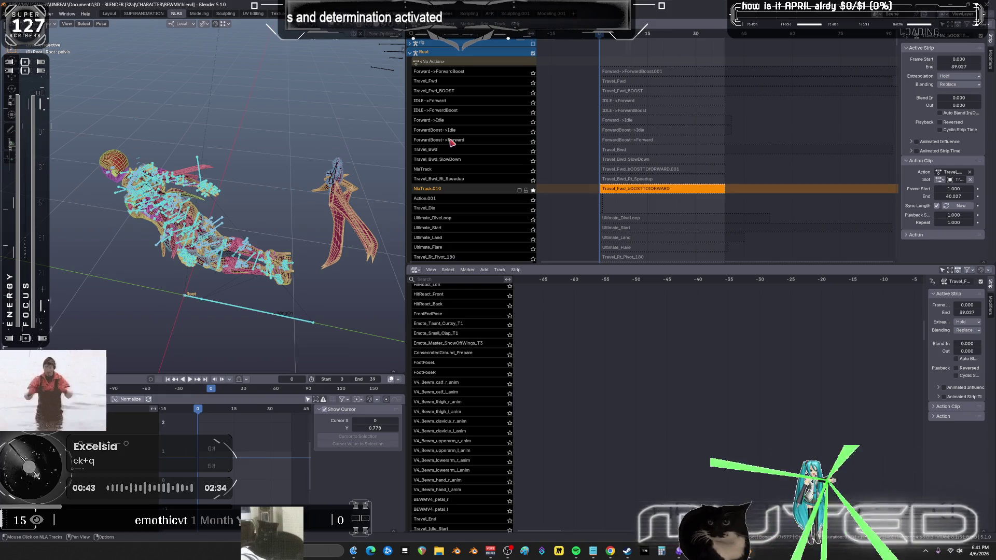
# Delete the old Forward->ForwardBoost strip and its now-empty track.
pyautogui.rightClick(449, 95)
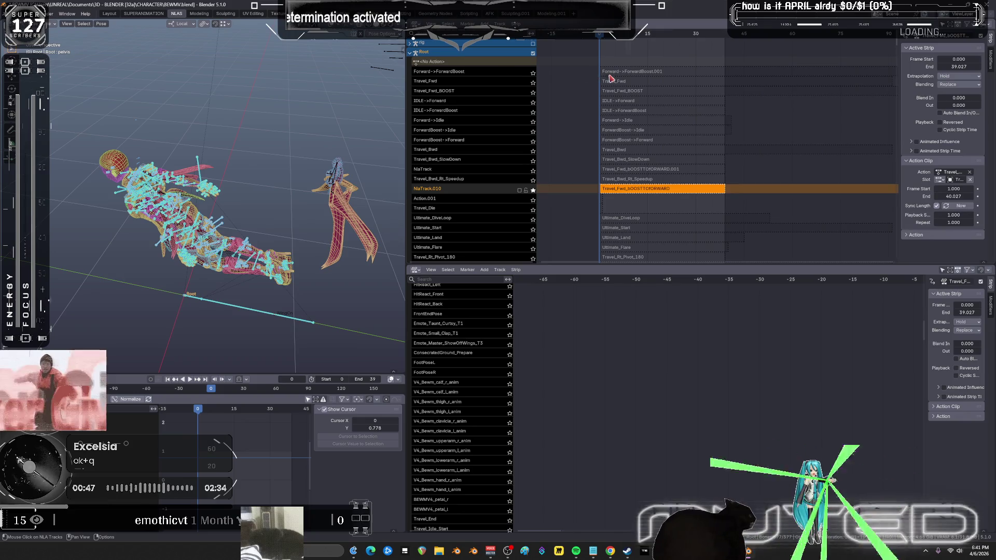
pyautogui.click(621, 74)
pyautogui.press('x')
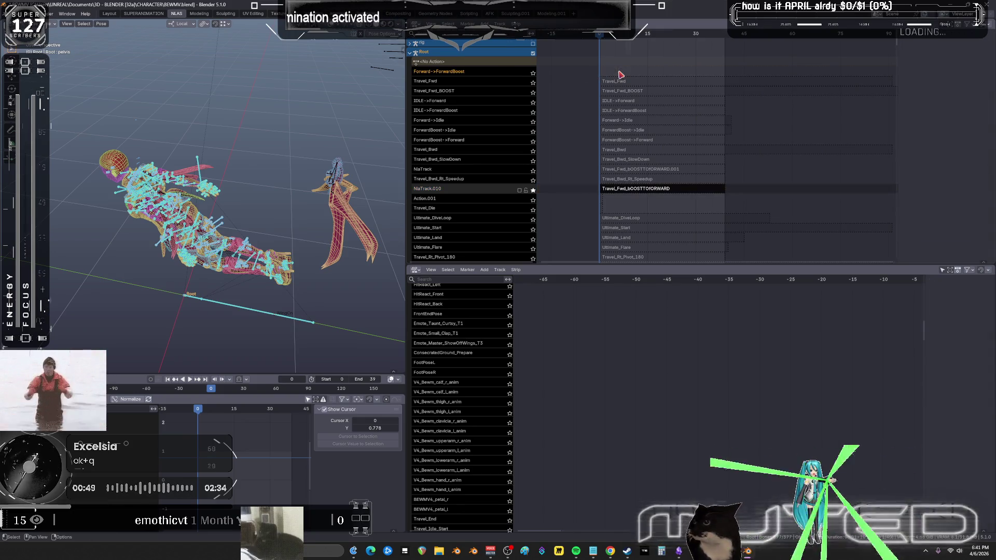
pyautogui.doubleClick(454, 73)
pyautogui.hotkey('ctrl', 'c')
pyautogui.press('Escape')
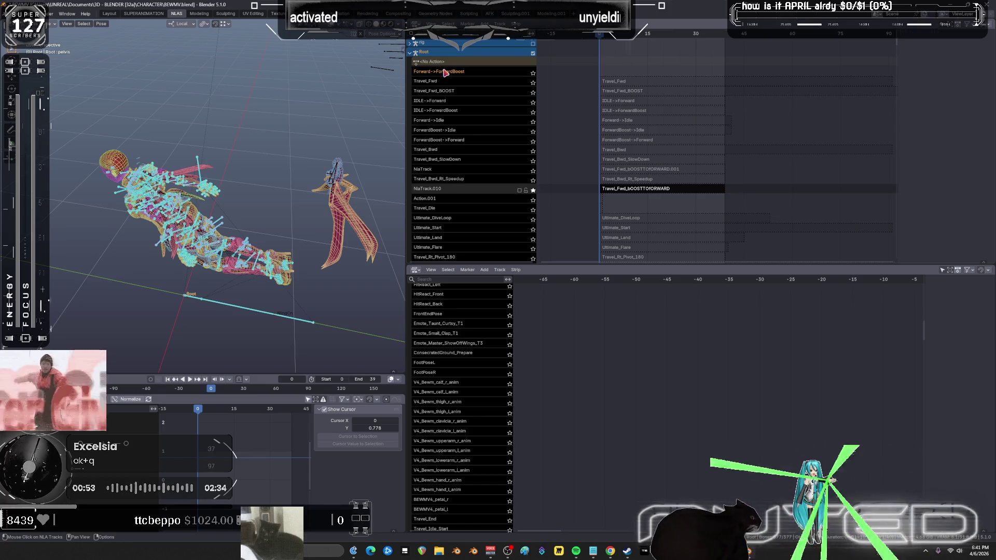
pyautogui.rightClick(445, 73)
pyautogui.click(445, 70)
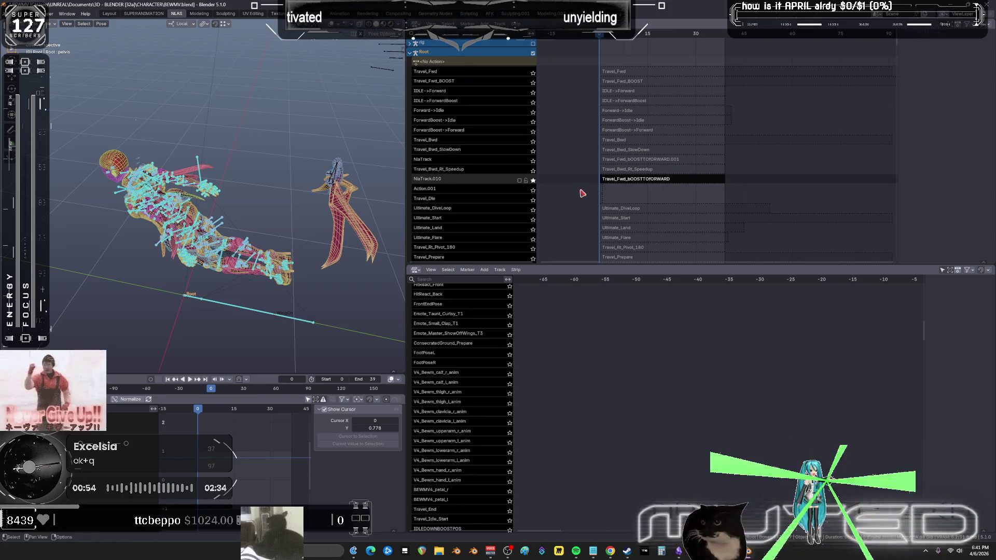
# Rename NlaTrack.010 to Forward->ForwardBoost.
pyautogui.click(630, 180)
pyautogui.click(441, 181)
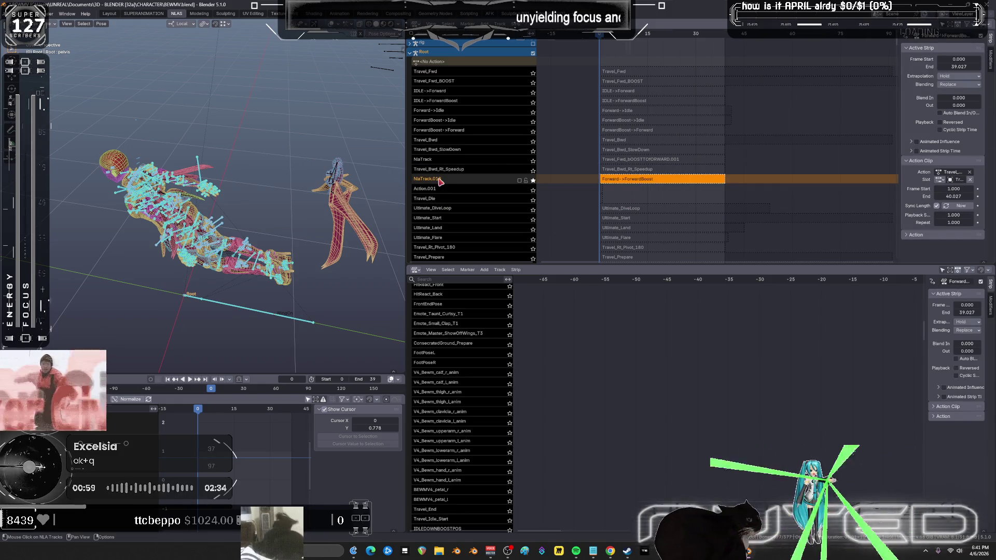
pyautogui.doubleClick(430, 179)
pyautogui.hotkey('ctrl', 'v')
pyautogui.press('Return')
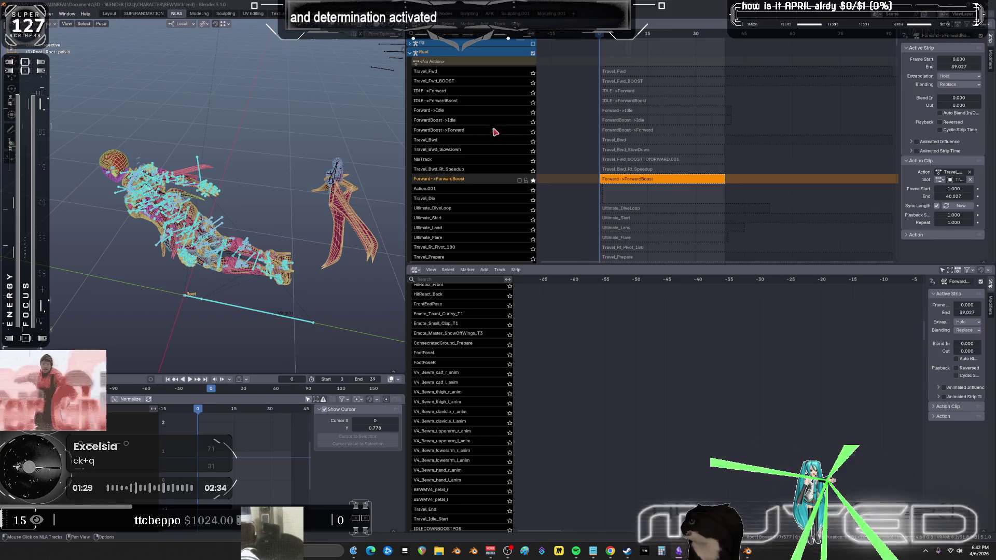
# Solo and preview the IDLE->Forward and Forward->Idle transitions.
pyautogui.click(532, 92)
pyautogui.press('space')
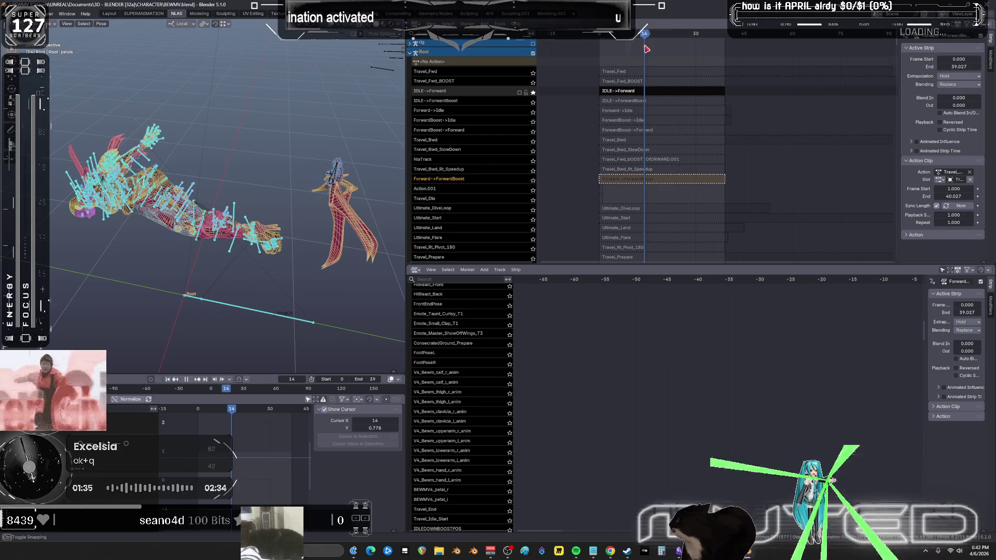
pyautogui.moveTo(645, 49); pyautogui.dragTo(599, 50)
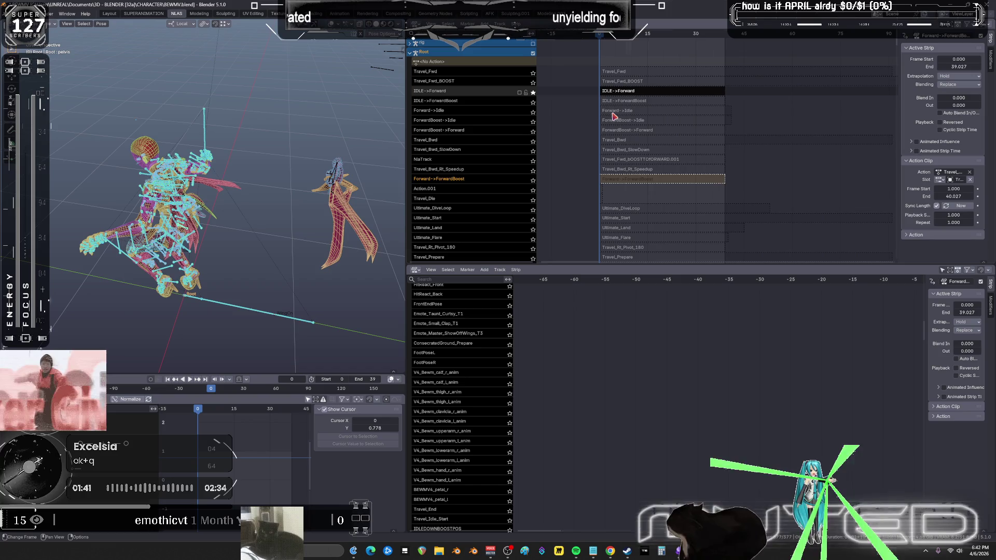
pyautogui.click(532, 112)
pyautogui.moveTo(601, 48)
pyautogui.mouseDown()
pyautogui.moveTo(662, 52)
pyautogui.moveTo(653, 58)
pyautogui.mouseUp()
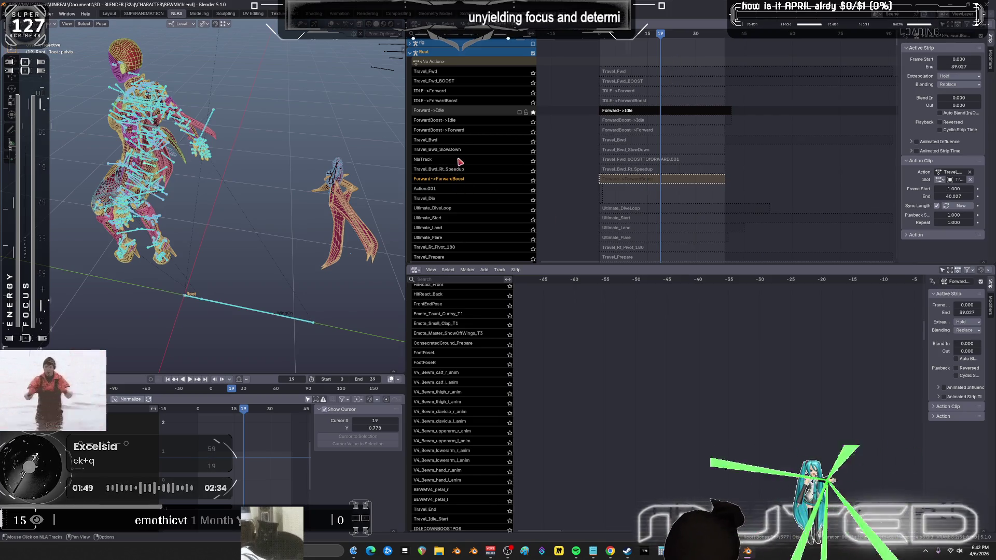
# Solo and preview ForwardBoost->Forward and Forward->ForwardBoost, then solo IDLE->Forward again.
pyautogui.click(467, 131)
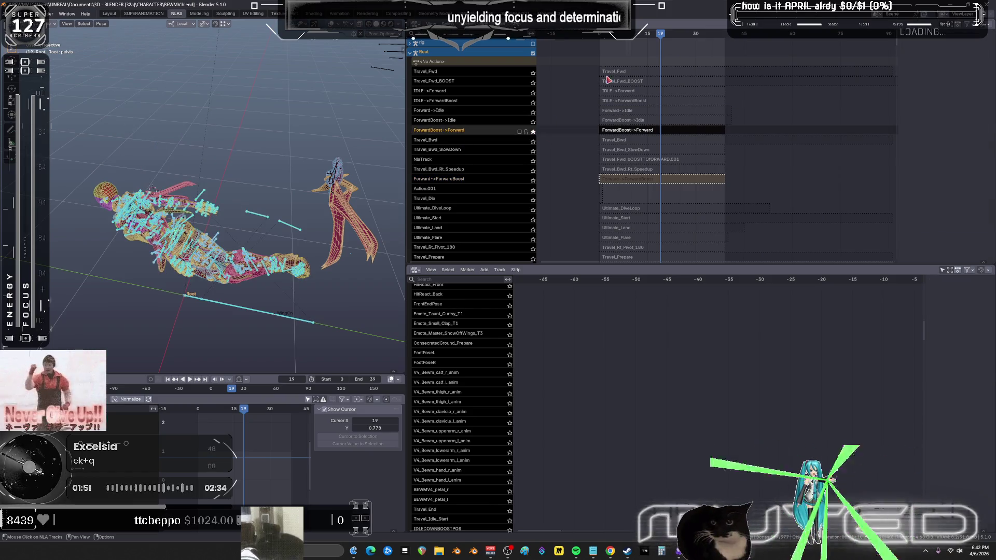
pyautogui.press('space')
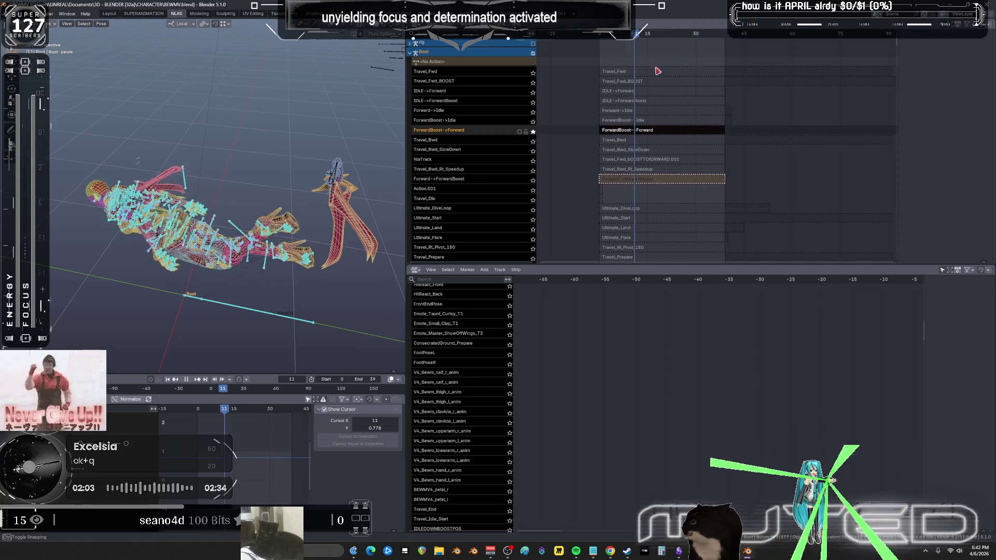
pyautogui.moveTo(641, 71)
pyautogui.mouseDown()
pyautogui.moveTo(613, 71)
pyautogui.moveTo(658, 71)
pyautogui.mouseUp()
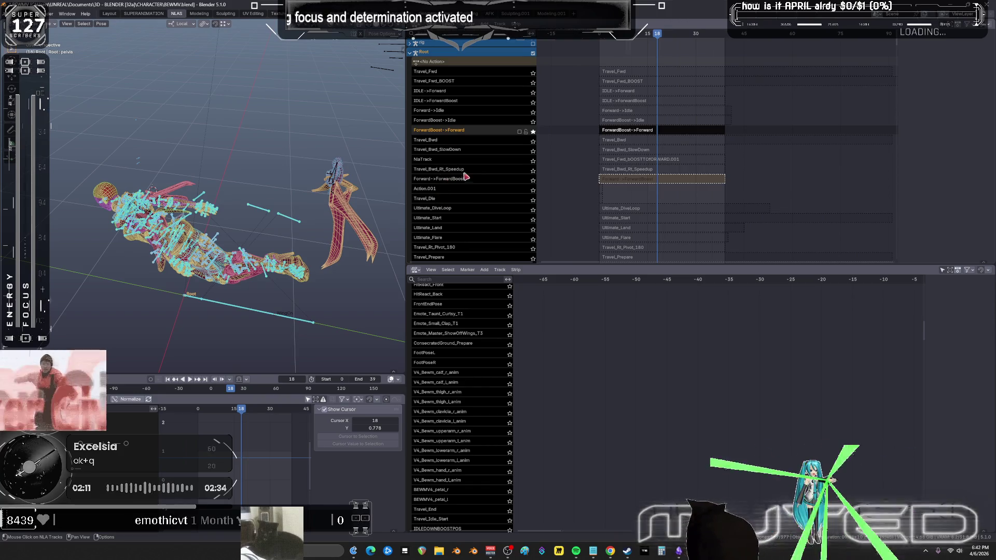
pyautogui.click(533, 179)
pyautogui.moveTo(622, 37); pyautogui.dragTo(674, 43)
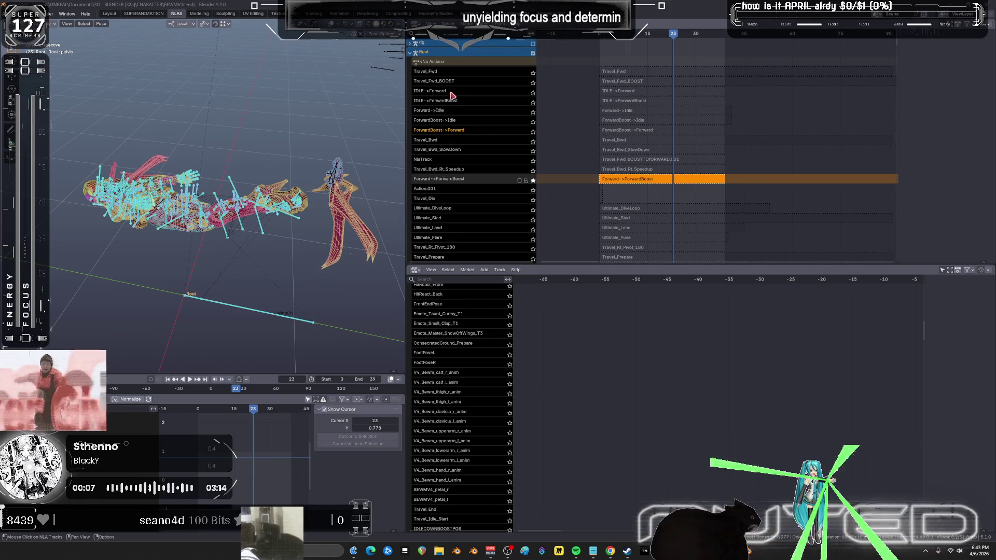
pyautogui.click(533, 93)
# Move ForwardBoost->Forward to the top of the NLA stack and unsolo IDLE->Forward.
pyautogui.moveTo(673, 36); pyautogui.dragTo(669, 40)
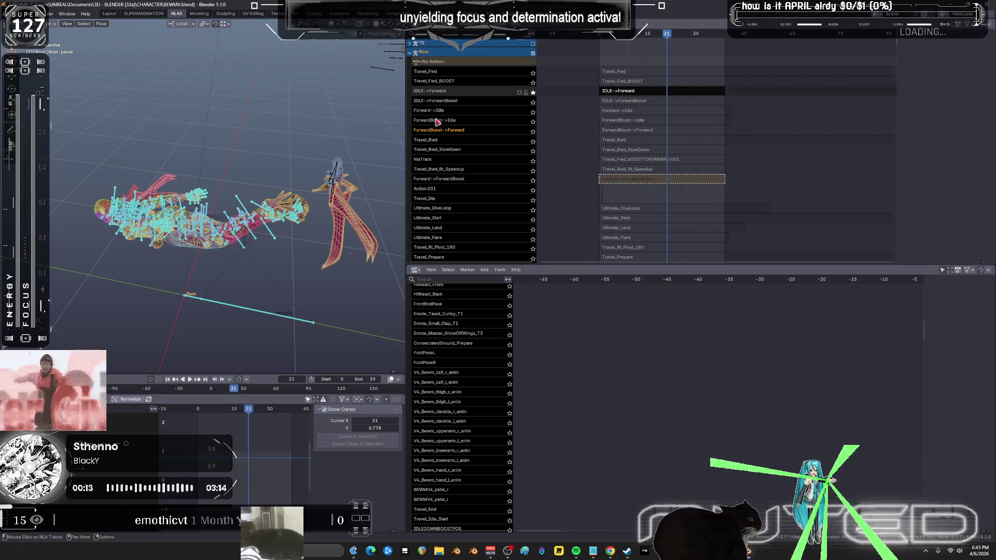
pyautogui.rightClick(457, 98)
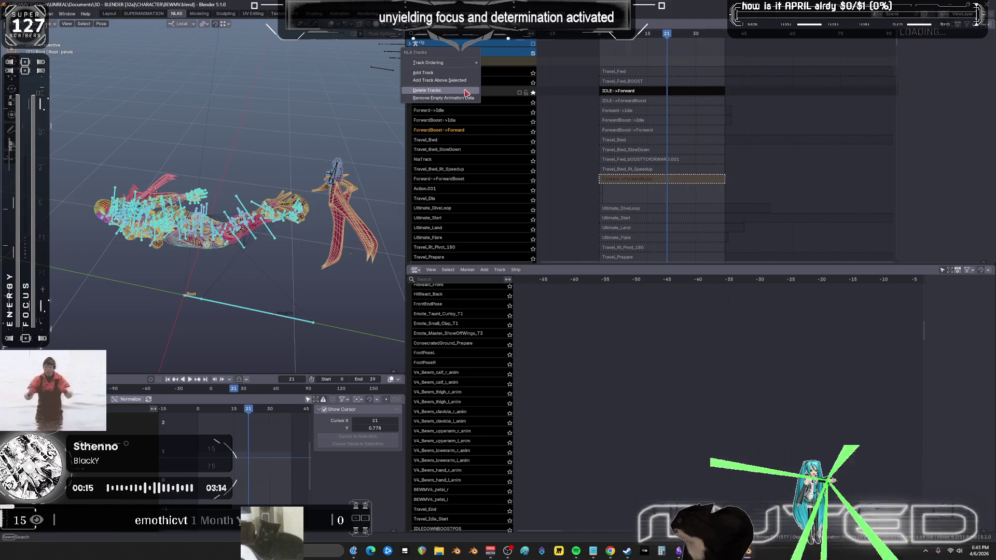
pyautogui.moveTo(462, 67)
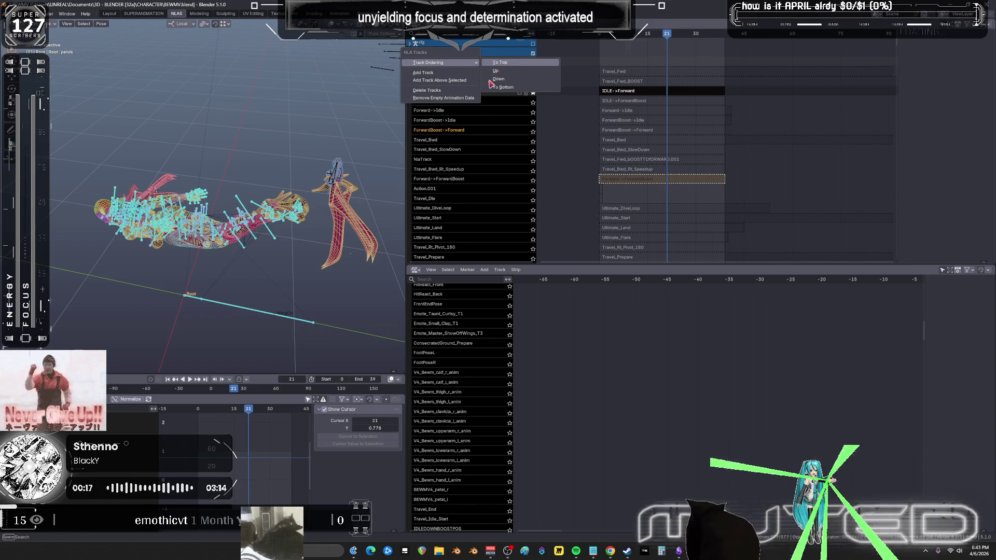
pyautogui.click(500, 62)
pyautogui.rightClick(463, 101)
pyautogui.moveTo(469, 100)
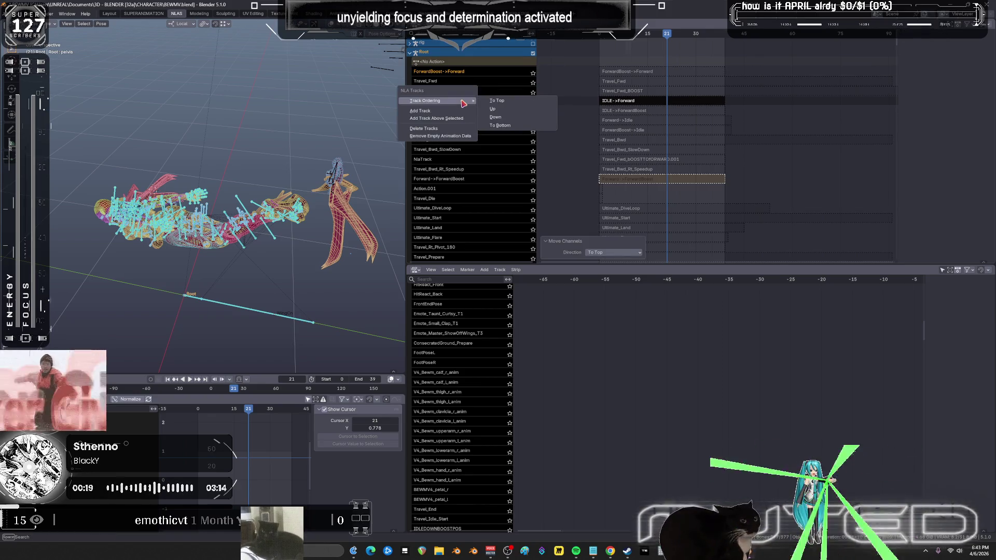
pyautogui.click(513, 104)
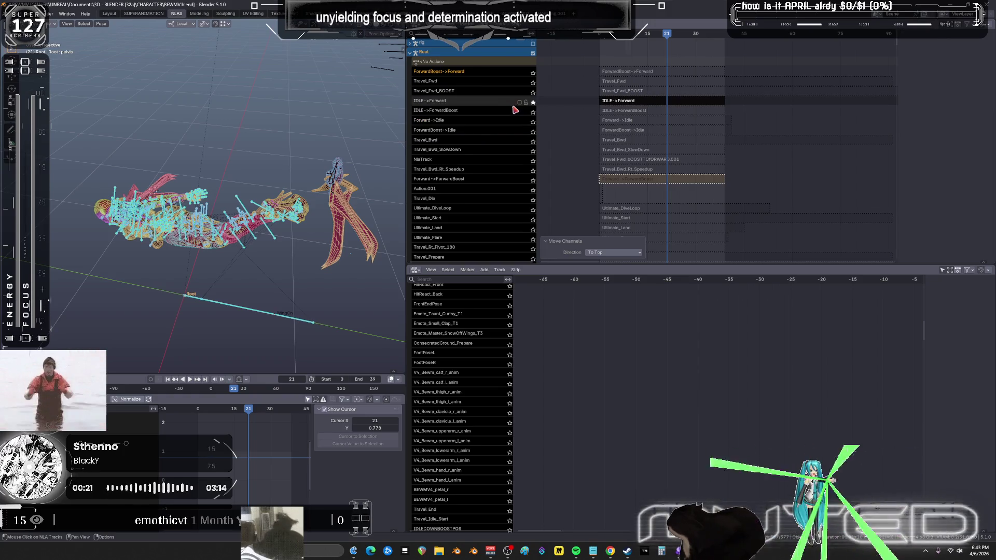
pyautogui.click(532, 102)
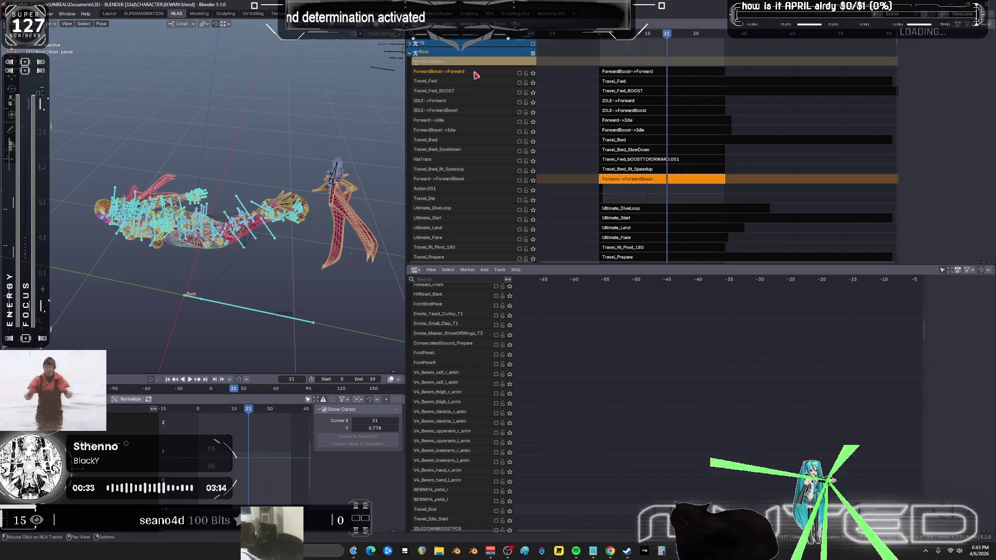
# Solo and preview ForwardBoost->Forward, then ForwardBoost->Idle, leaving no track soloed.
pyautogui.click(533, 75)
pyautogui.press('space')
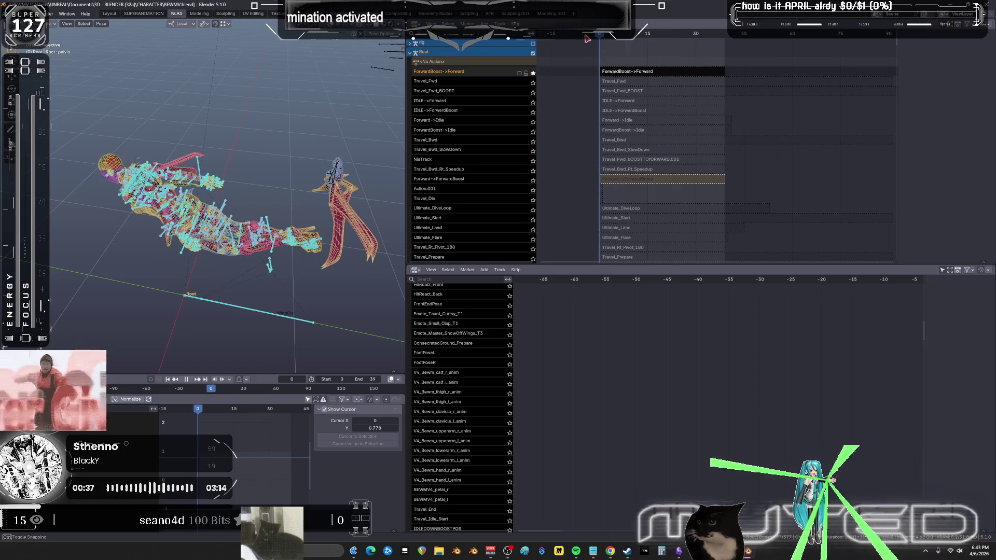
pyautogui.press('space')
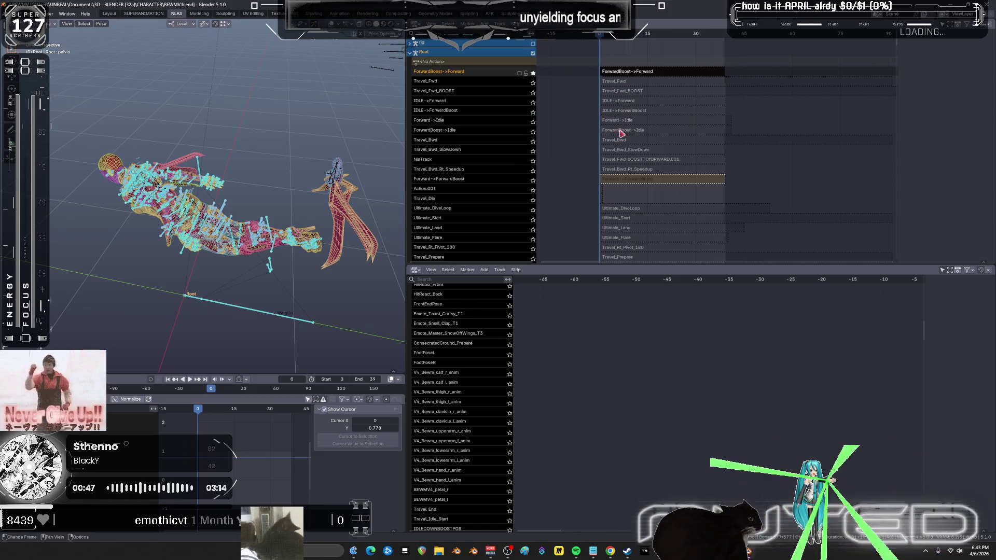
pyautogui.click(533, 131)
pyautogui.press('space')
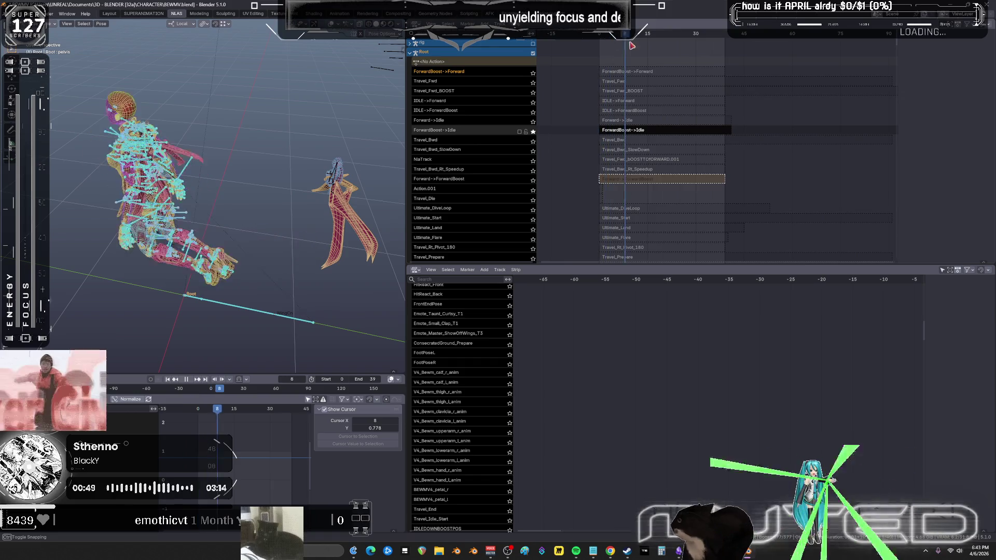
pyautogui.click(533, 131)
pyautogui.press('space')
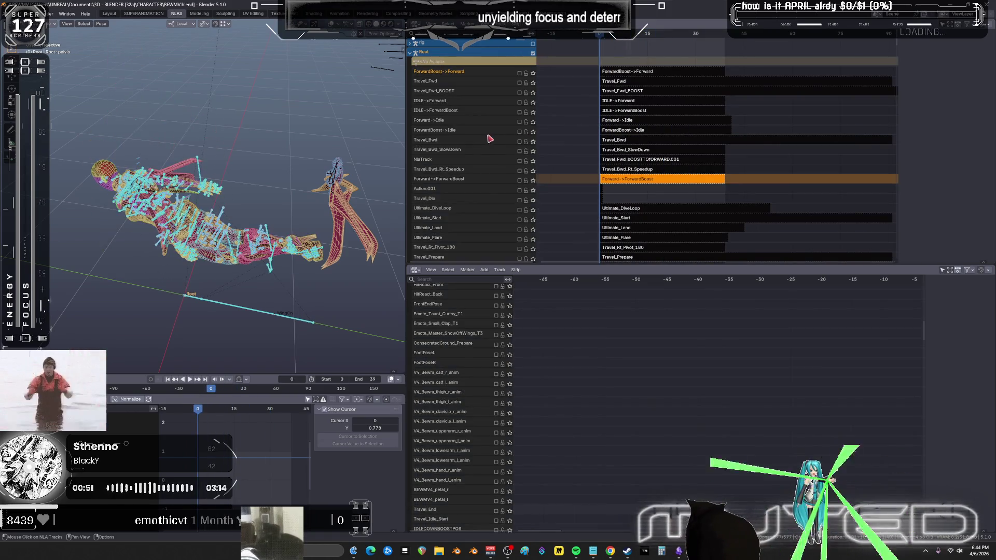
# Move the ForwardBoost->Idle track to the top of the NLA stack.
pyautogui.rightClick(478, 135)
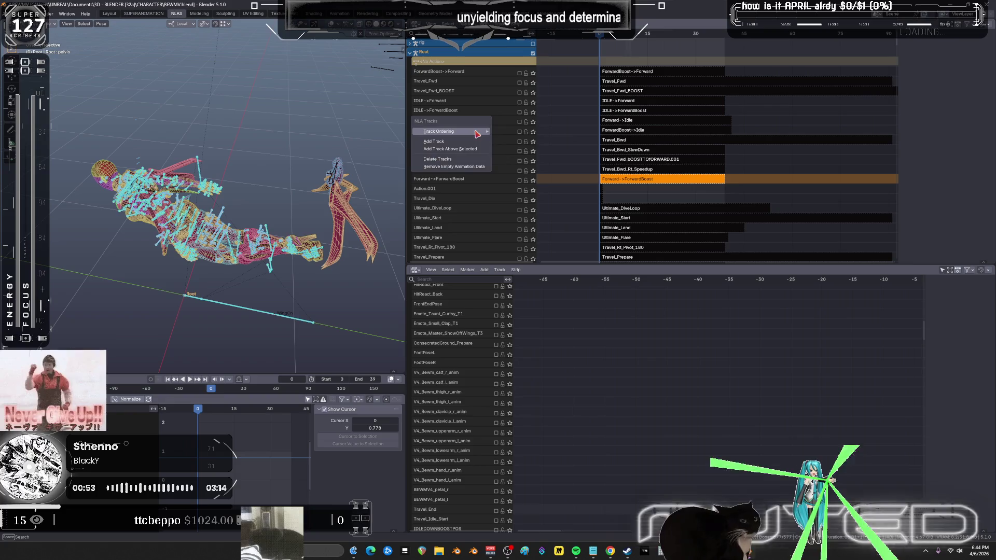
pyautogui.moveTo(477, 133)
pyautogui.click(519, 133)
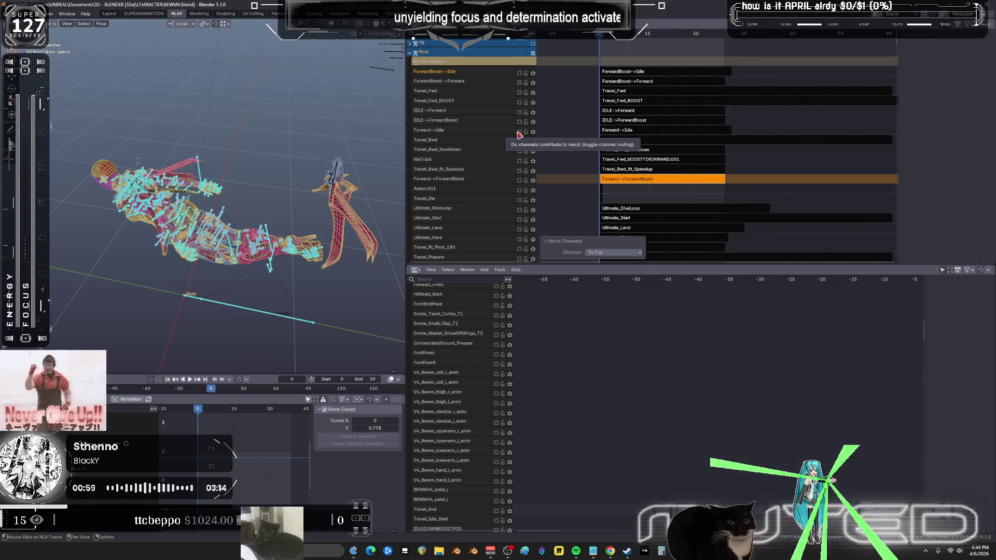
# Preview Forward->ForwardBoost soloed, then unsolo it and move it to the top of the stack.
pyautogui.click(533, 179)
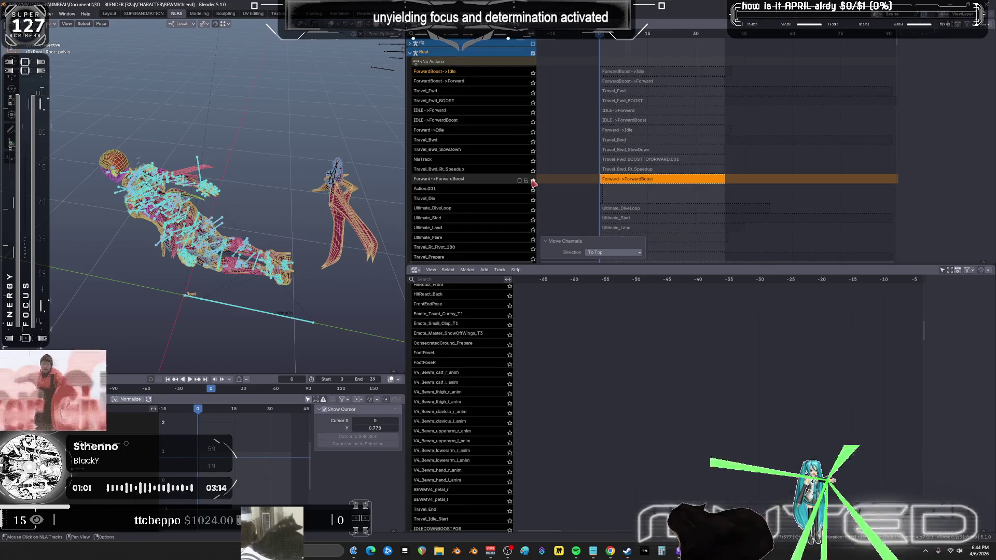
pyautogui.press('space')
pyautogui.press('space')
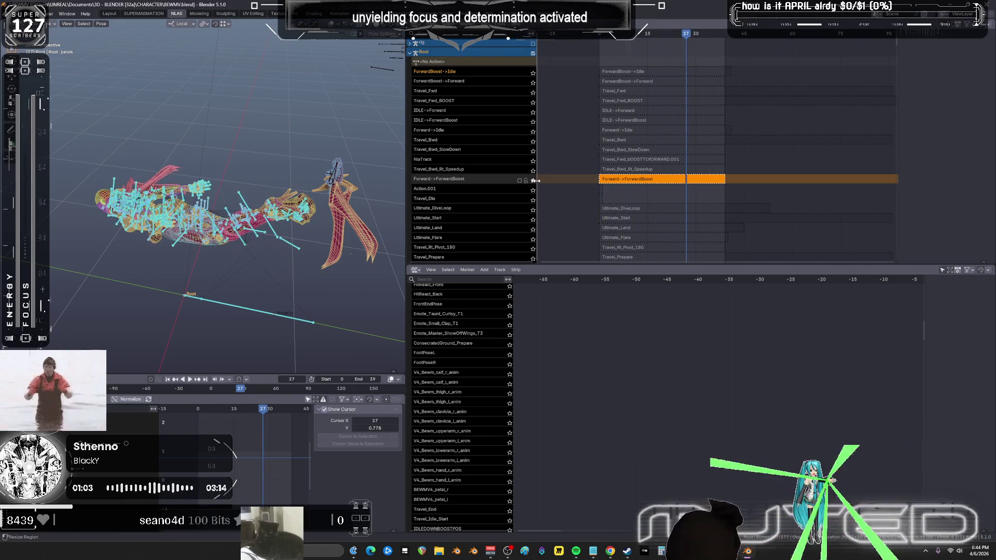
pyautogui.click(533, 180)
pyautogui.rightClick(493, 183)
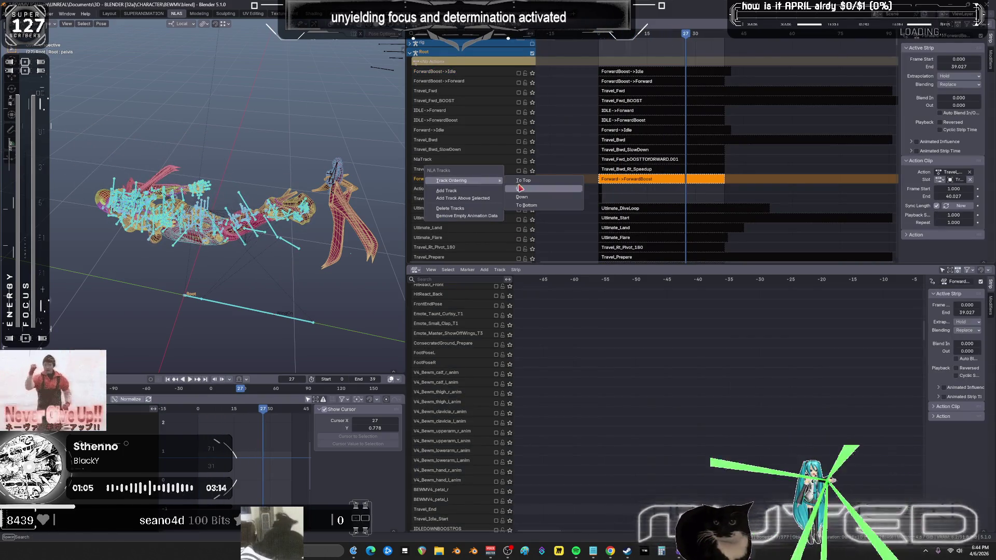
pyautogui.click(523, 180)
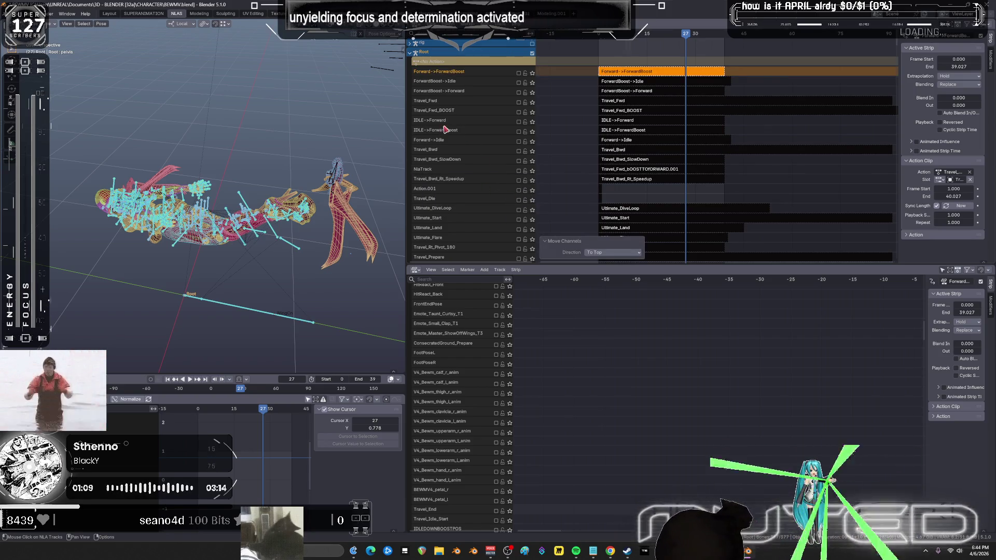
# Solo and play the Forward->Idle track, then stop playback and unsolo it.
pyautogui.click(532, 141)
pyautogui.press('space')
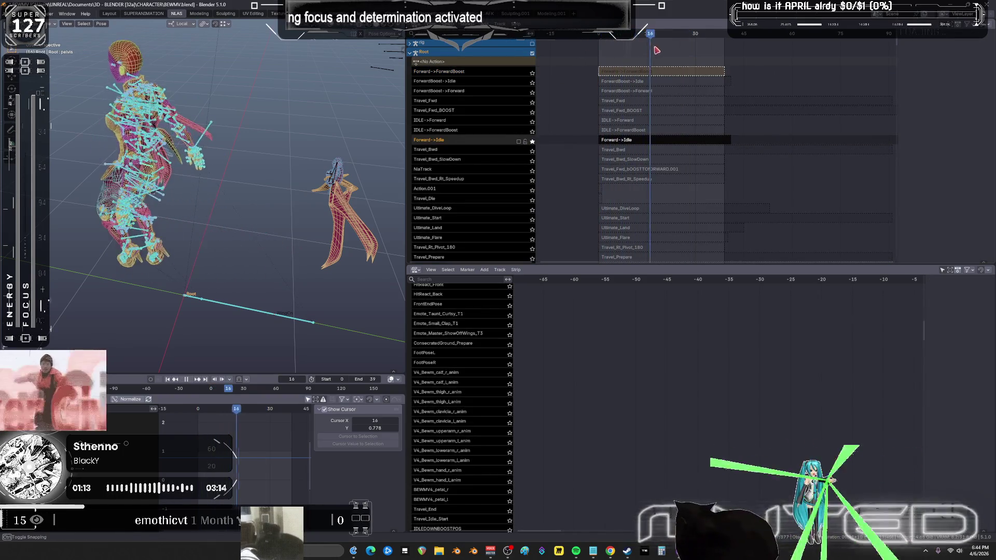
pyautogui.press('space')
pyautogui.click(532, 141)
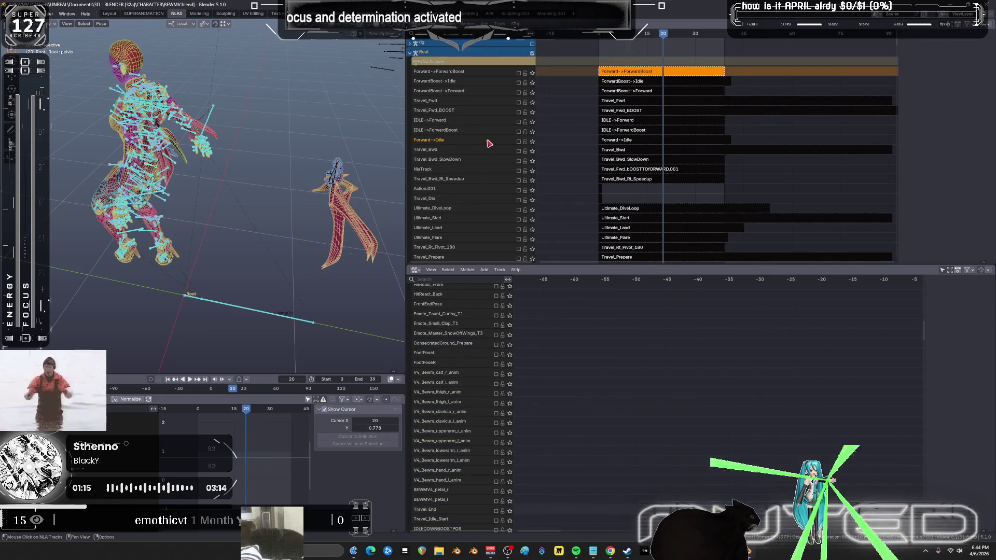
# Use Track Ordering > To Top on the Forward->Idle track.
pyautogui.rightClick(487, 143)
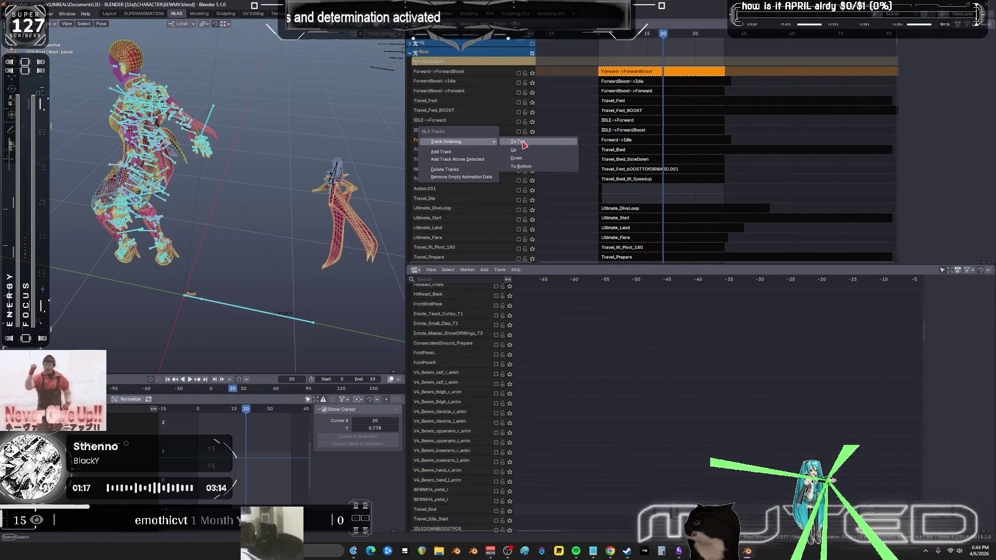
pyautogui.click(519, 142)
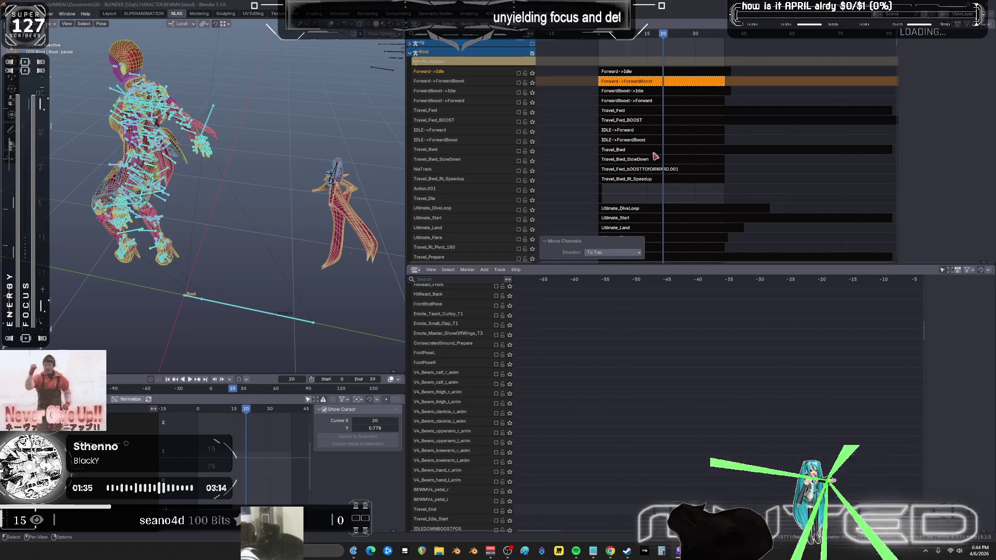
# Preview IDLE->ForwardBoost soloed, then unsolo it and move it to the top of the stack.
pyautogui.click(533, 143)
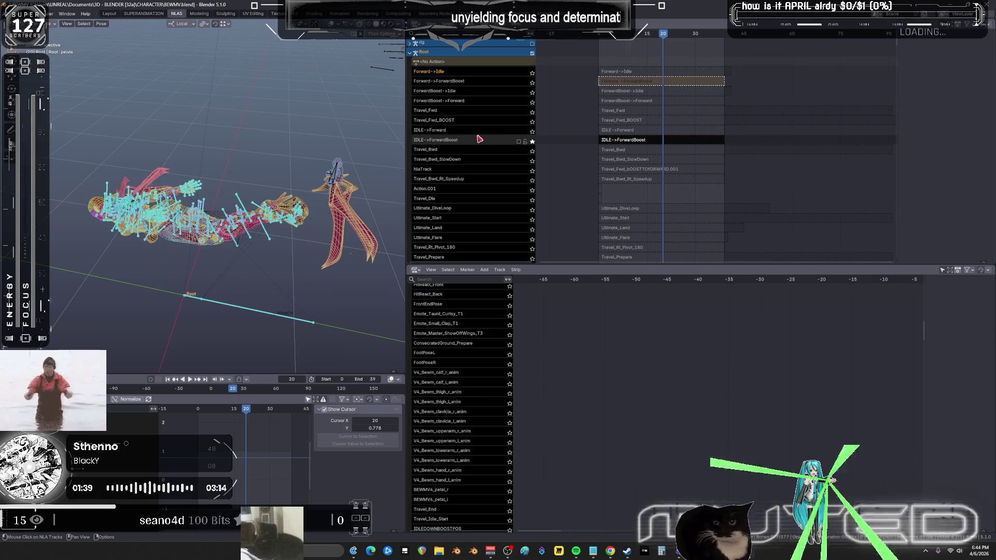
pyautogui.press('space')
pyautogui.press('space')
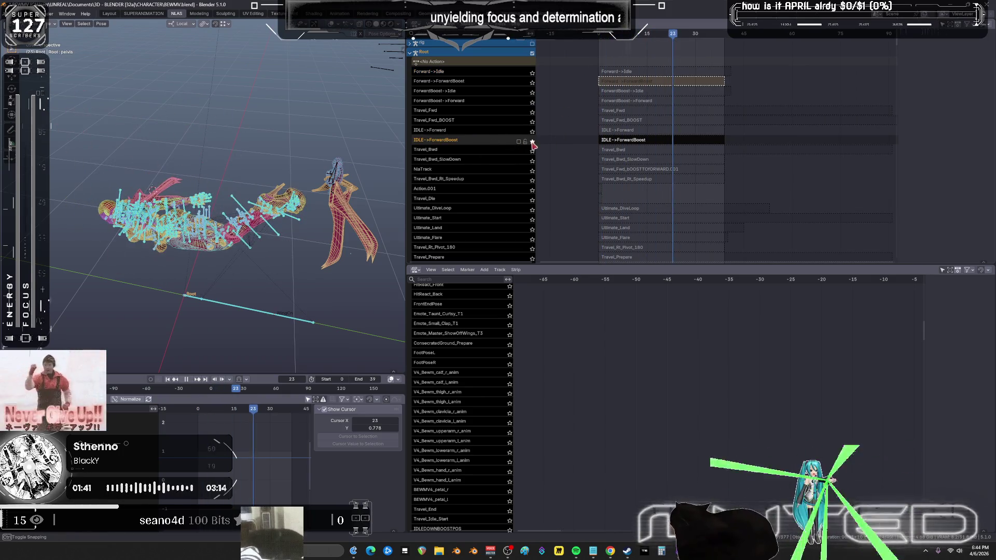
pyautogui.click(533, 141)
pyautogui.rightClick(492, 141)
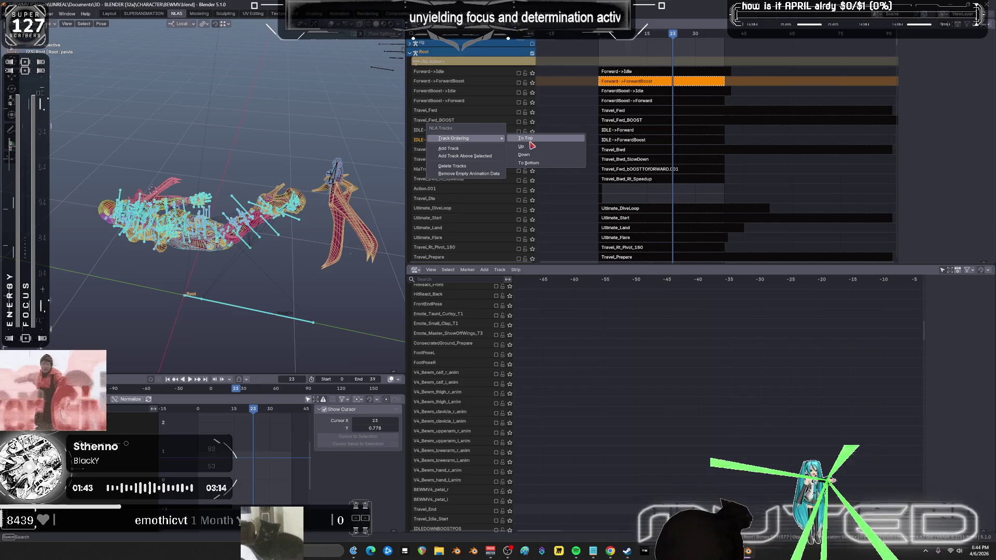
pyautogui.click(511, 141)
# Move IDLE->Forward to the top of the stack and select its strip.
pyautogui.rightClick(494, 144)
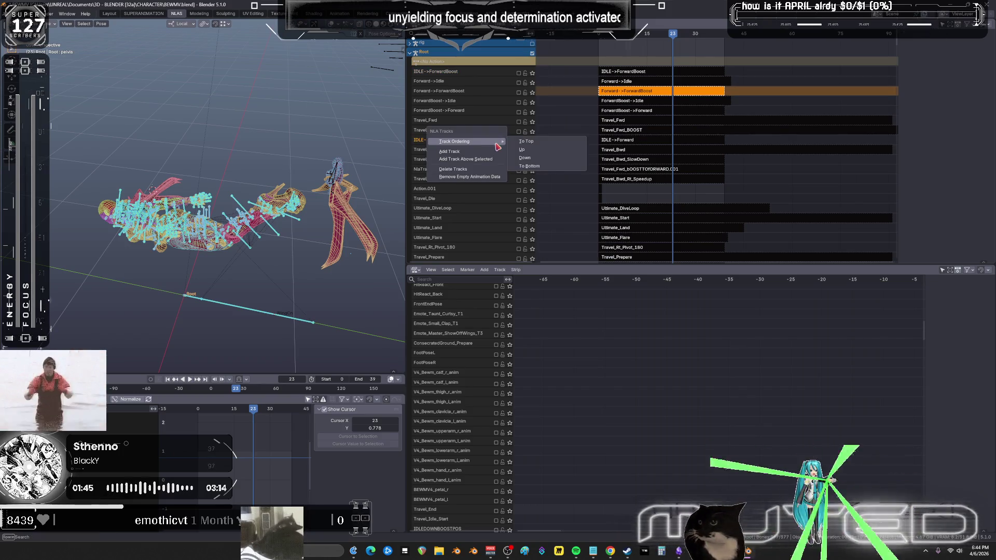
pyautogui.press('Return')
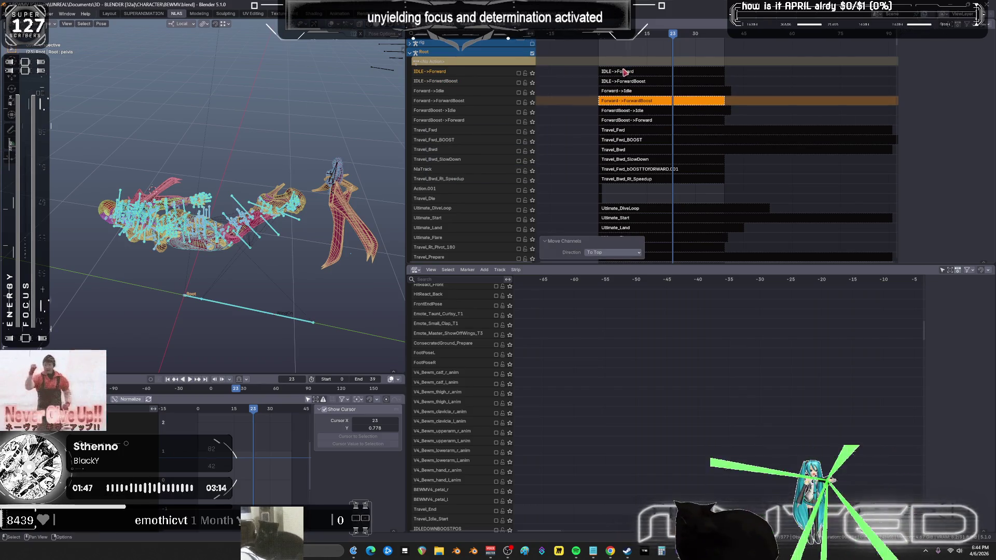
pyautogui.click(625, 72)
# Play IDLE->Forward soloed, compare it against IDLE->ForwardBoost, and leave IDLE->Forward soloed.
pyautogui.click(532, 73)
pyautogui.press('space')
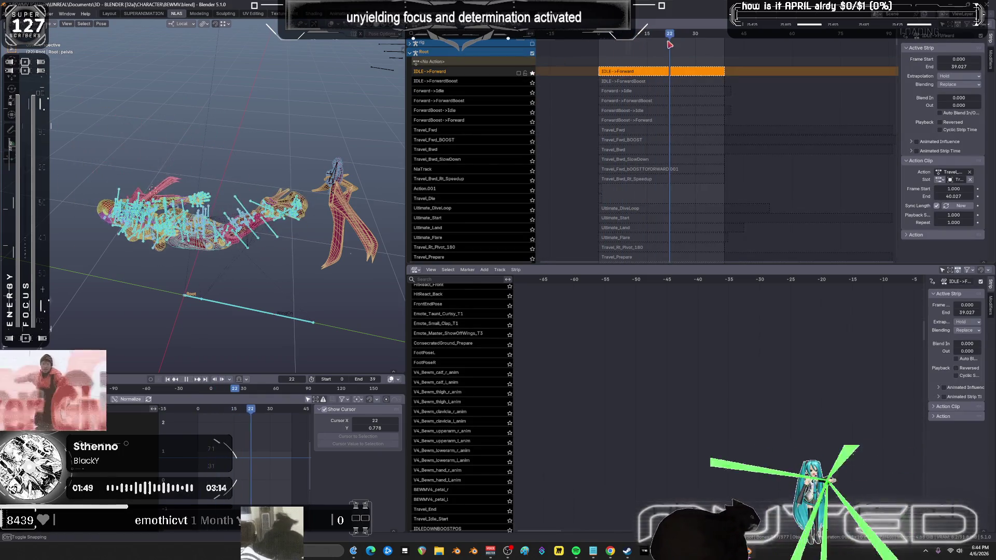
pyautogui.click(532, 83)
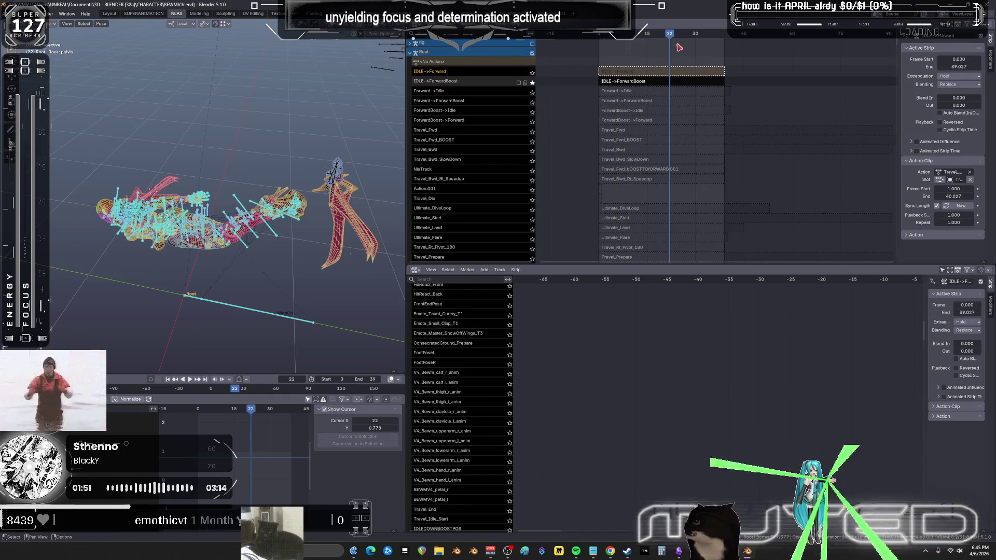
pyautogui.click(532, 72)
pyautogui.click(532, 83)
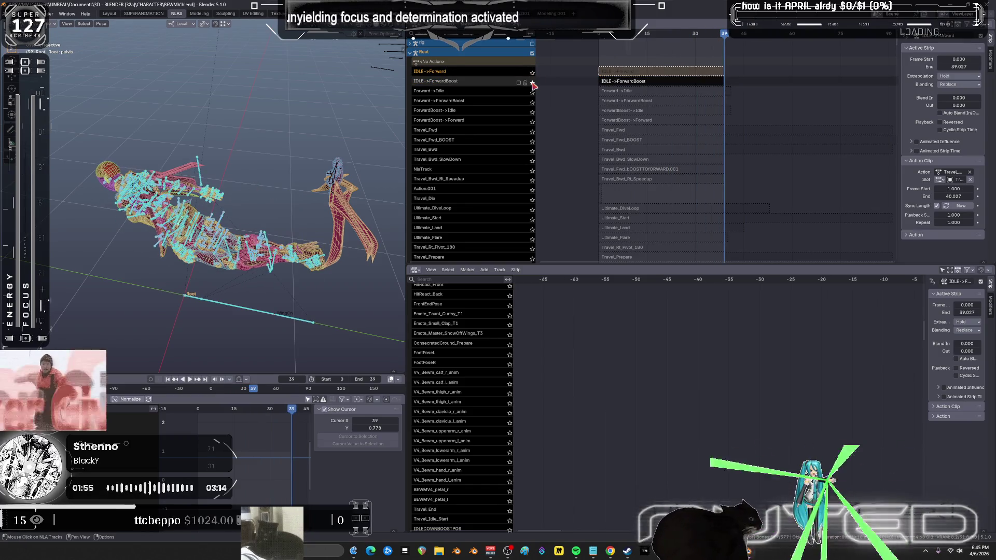
pyautogui.click(531, 82)
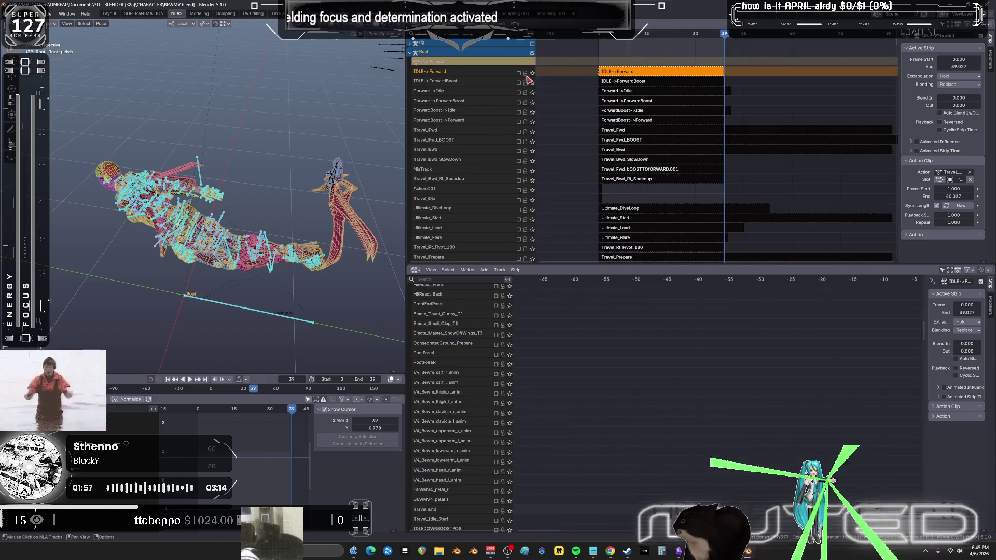
pyautogui.click(532, 73)
# Scroll and pan the lower NLA editor to inspect the soloed IDLE->Forward strip.
pyautogui.scroll(-10, 489, 318)
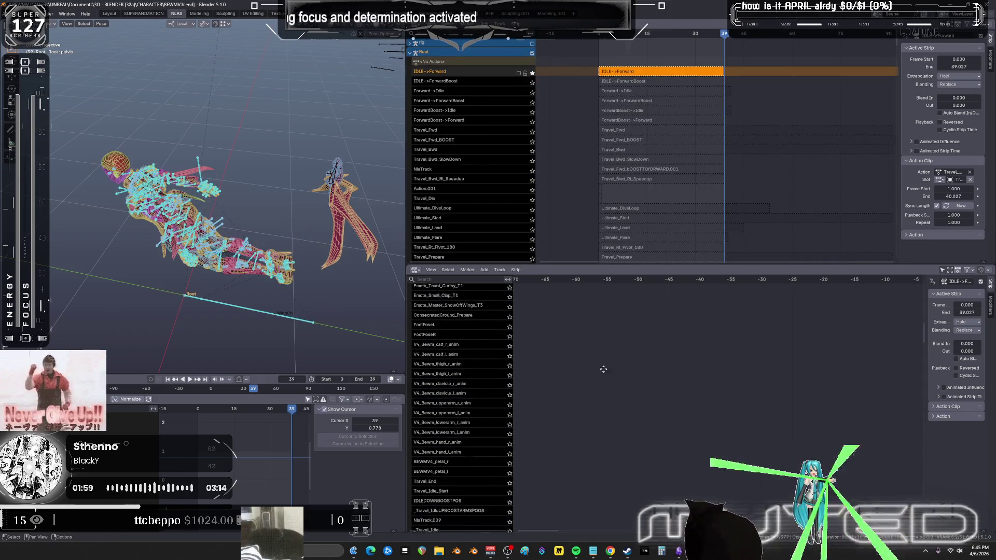
pyautogui.scroll(10, 647, 294)
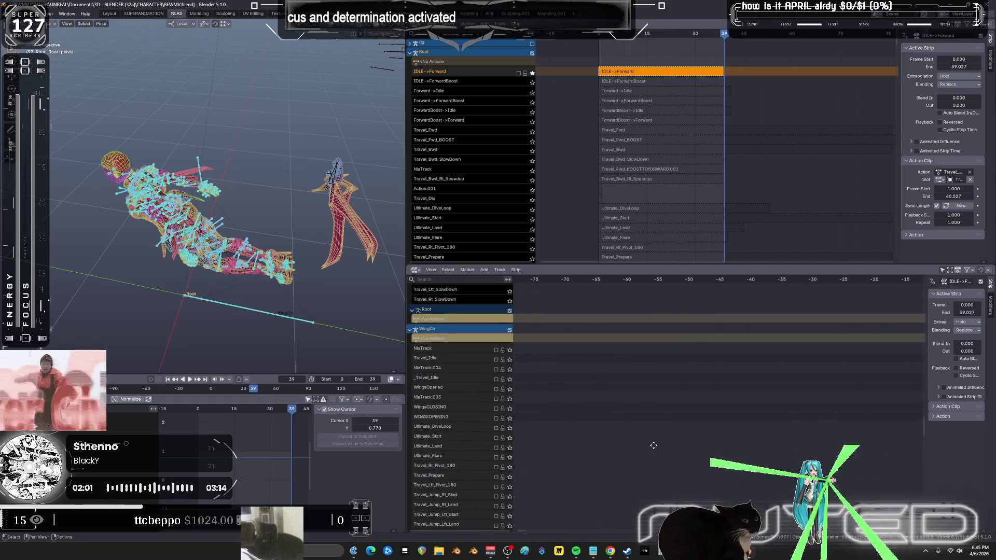
pyautogui.moveTo(663, 341); pyautogui.dragTo(776, 402, button='middle')
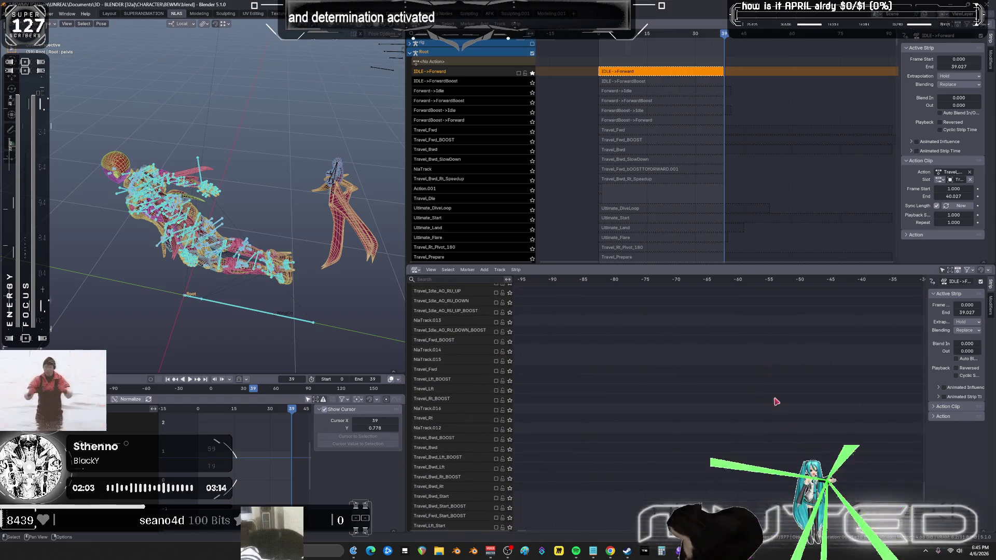
pyautogui.scroll(-10, 619, 482)
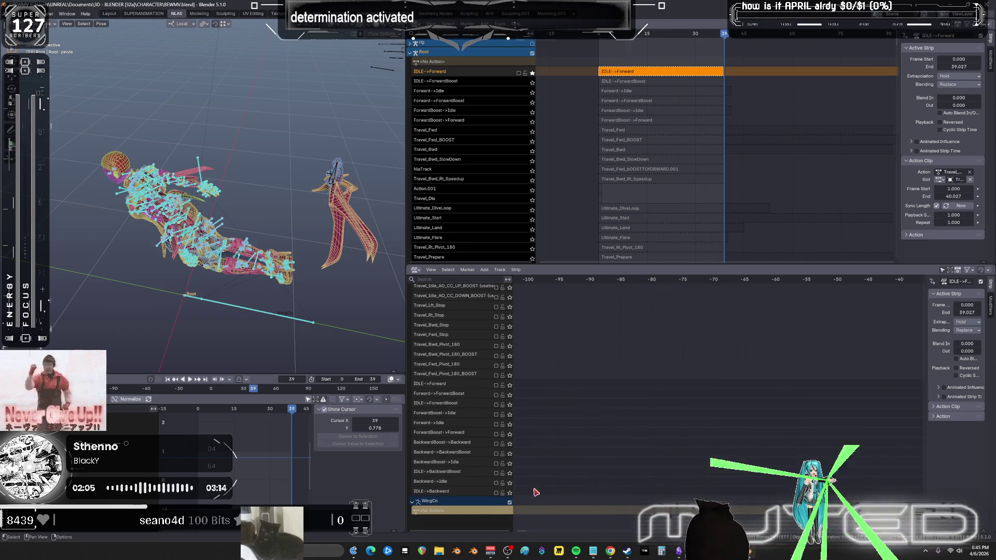